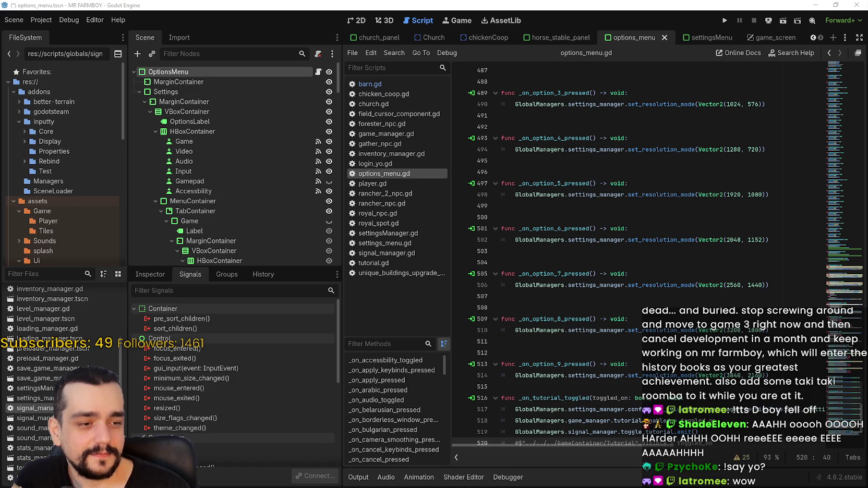
- Glance through the stream chat dashboard, then dismiss it to return to the script
key(alt+Tab)
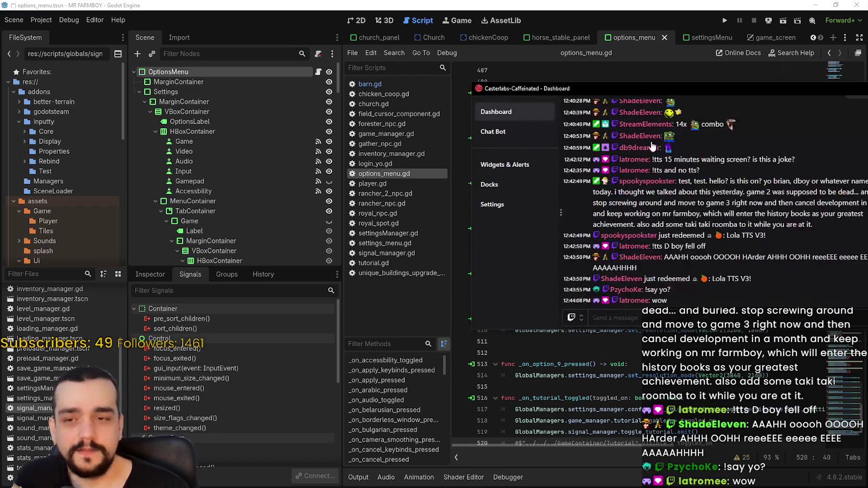
scroll(688, 186, up, 15)
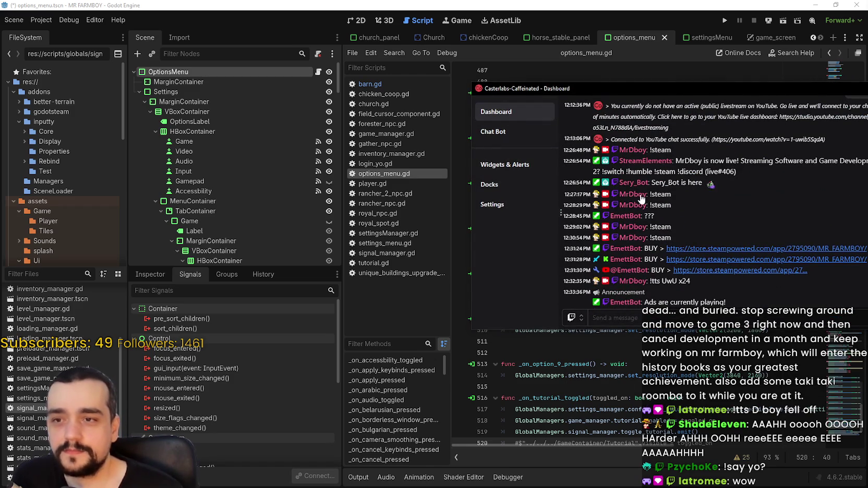
scroll(634, 155, down, 3)
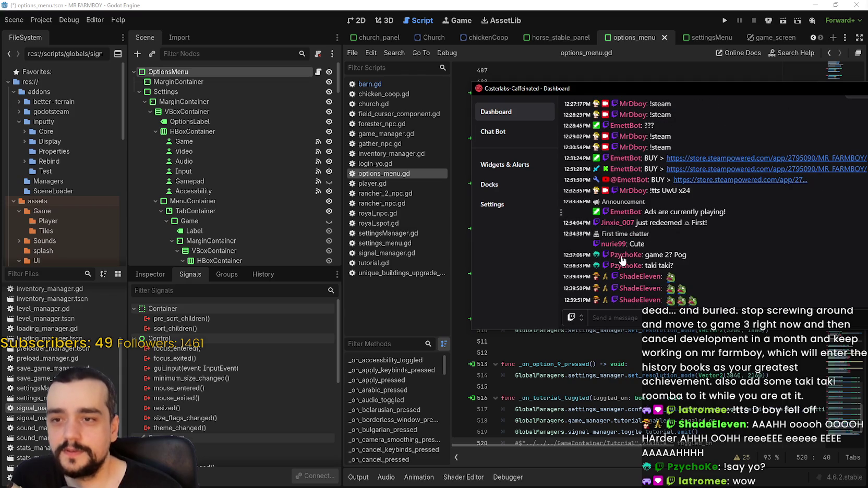
scroll(641, 150, down, 5)
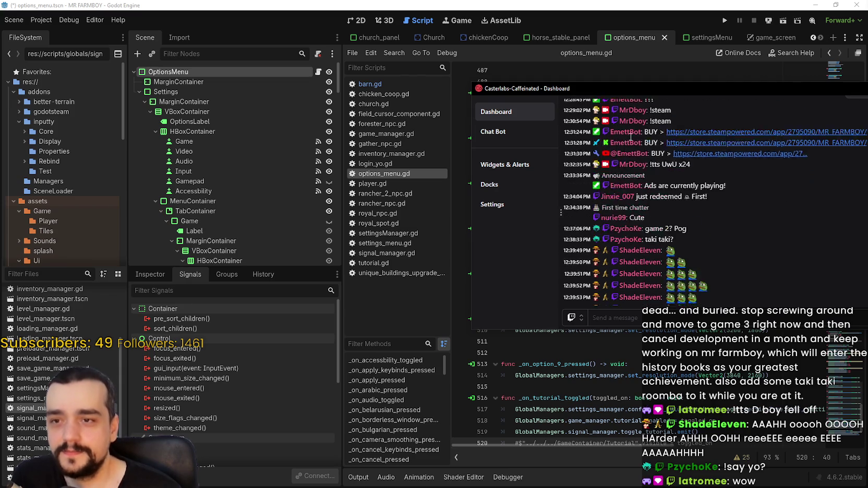
scroll(644, 153, down, 3)
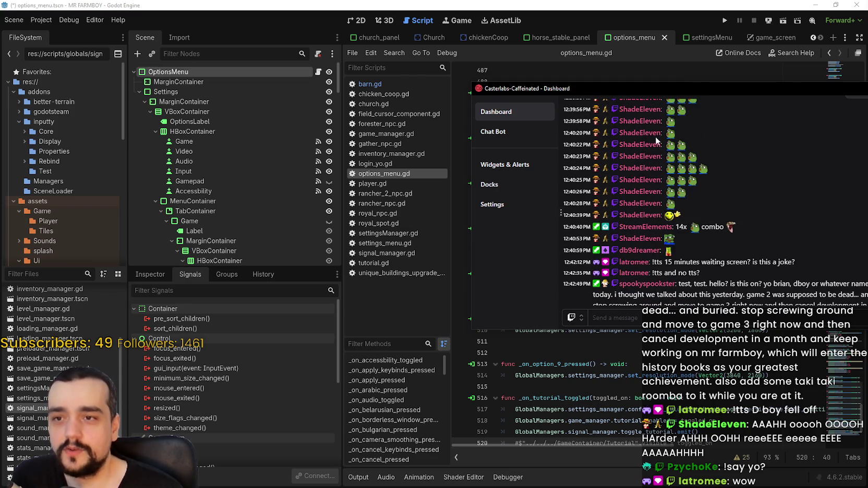
scroll(646, 167, down, 3)
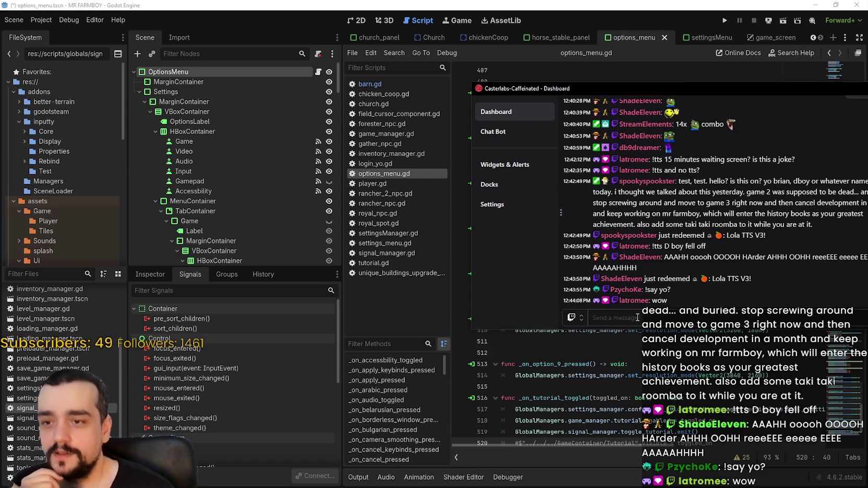
click(668, 80)
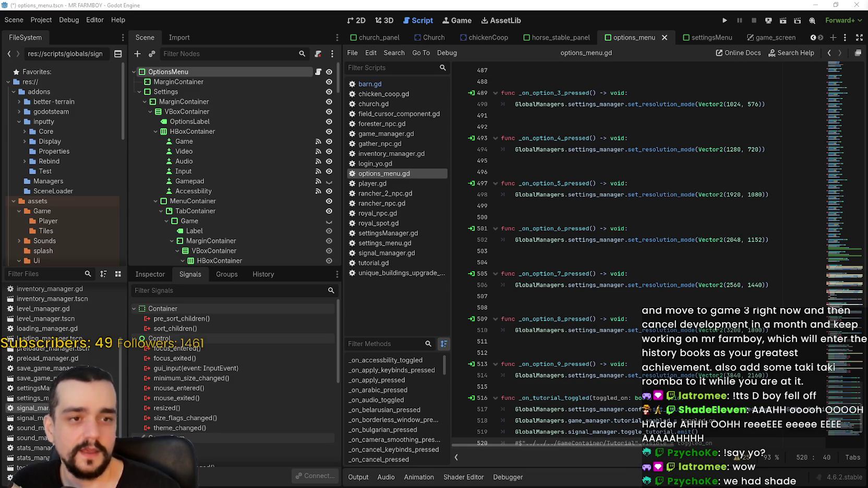
- Put the cursor back on empty line 500 of the script
click(615, 228)
click(615, 211)
key(shift+Up)
key(shift+Up)
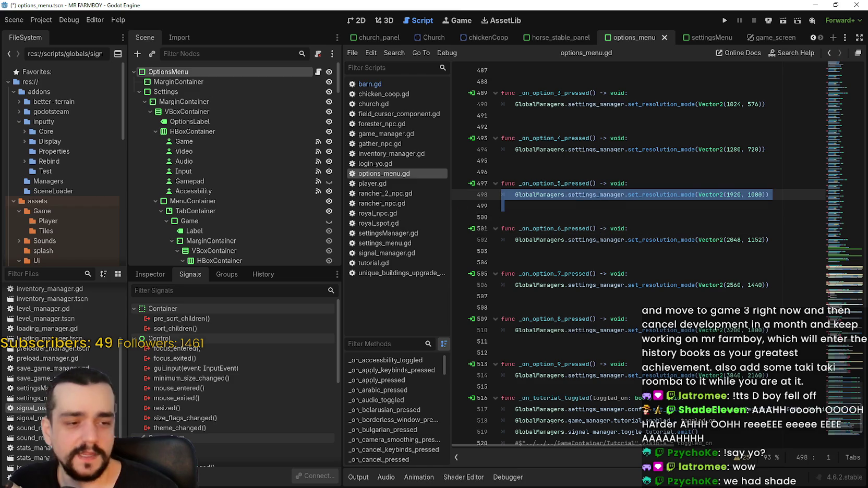
click(547, 218)
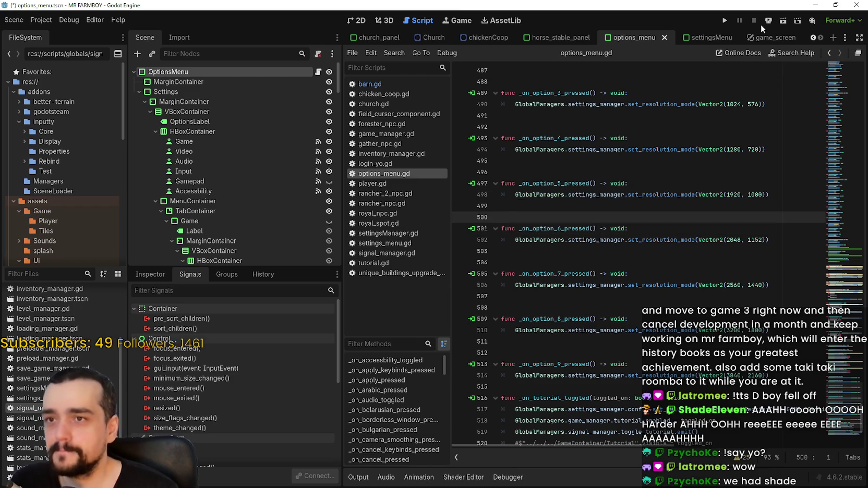
- Filter the FileSystem for 'church' and open church_panel.tscn
click(62, 273)
text(church)
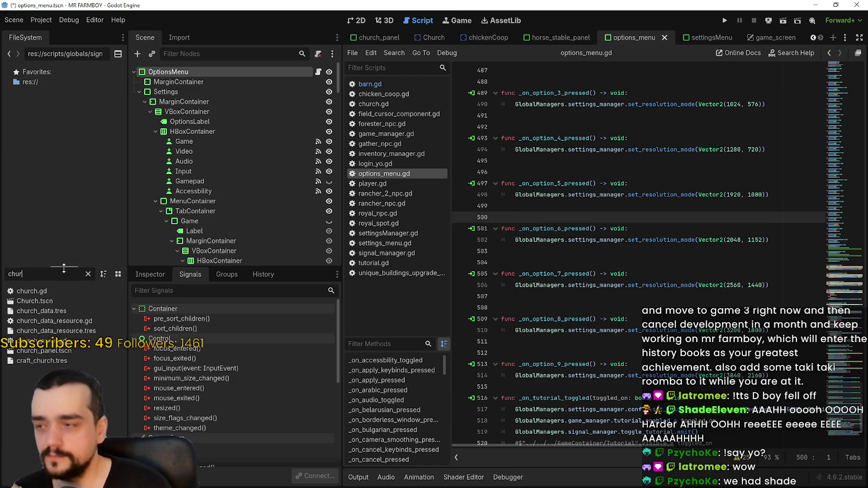
double_click(75, 351)
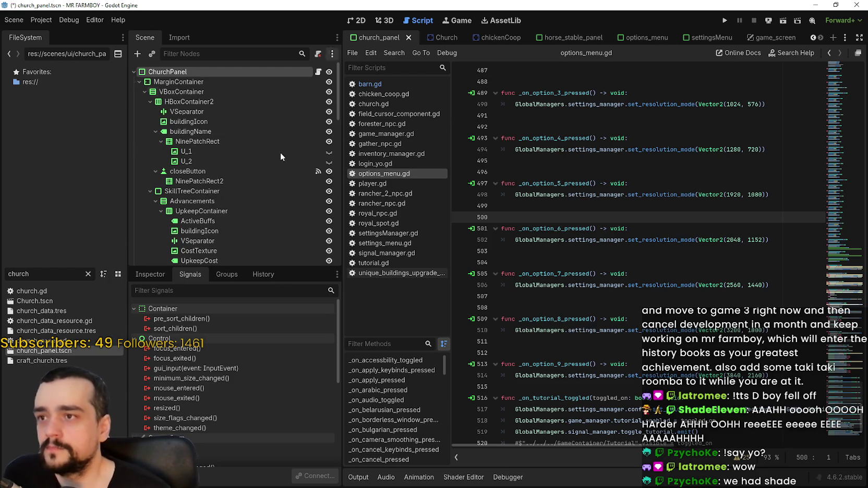
scroll(285, 191, down, 4)
scroll(286, 188, down, 10)
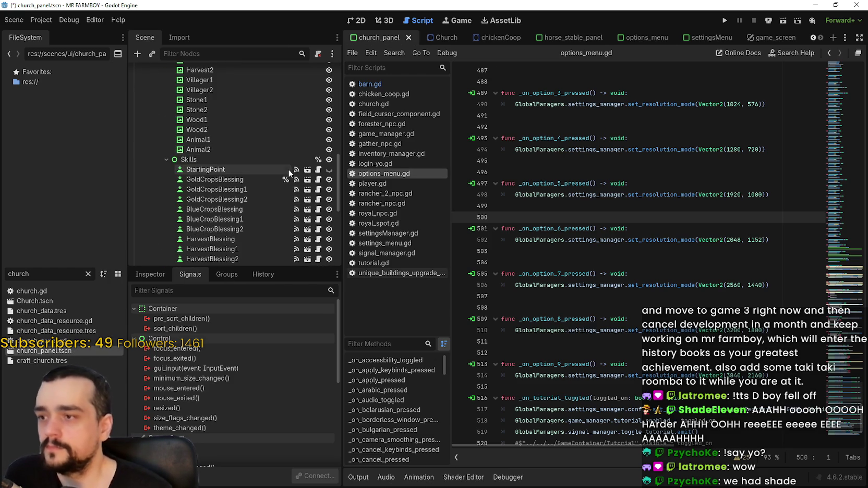
- Inspect the HarvestBlessing node's skill Data resource in the Inspector
click(235, 167)
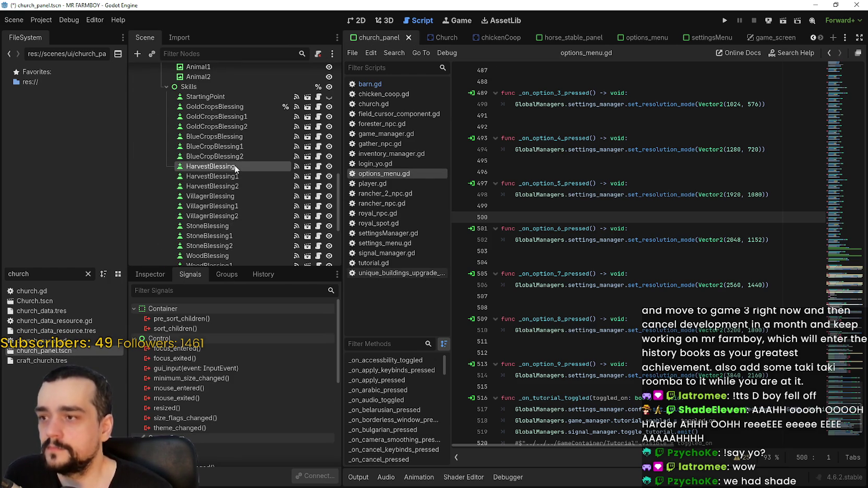
click(151, 275)
scroll(297, 402, down, 2)
scroll(296, 390, up, 2)
click(276, 354)
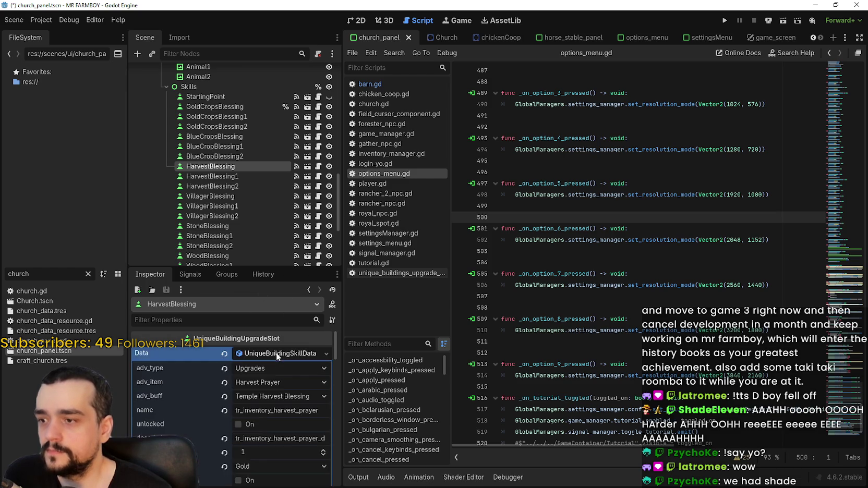
scroll(261, 420, down, 3)
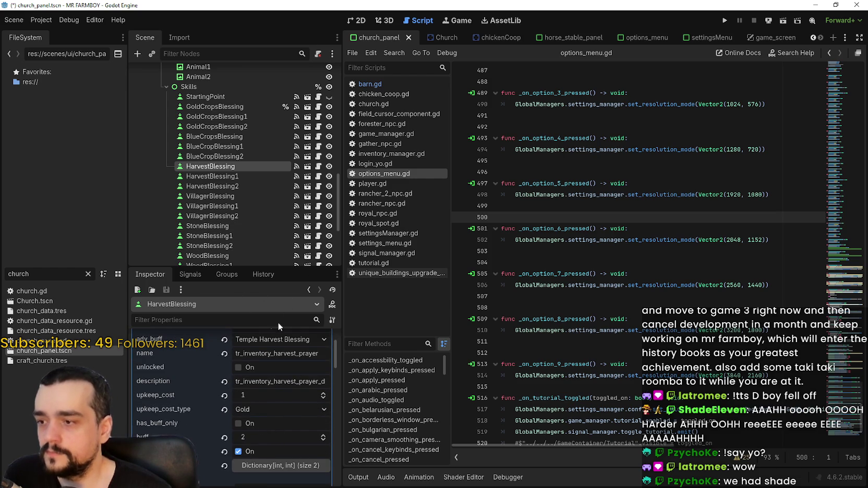
- Review the skill Data of HarvestBlessing1 and HarvestBlessing2
click(242, 176)
click(246, 355)
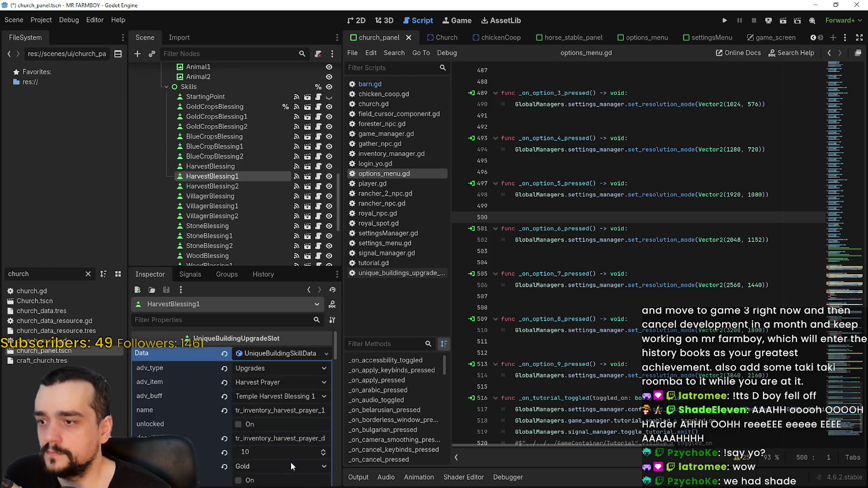
scroll(293, 459, down, 2)
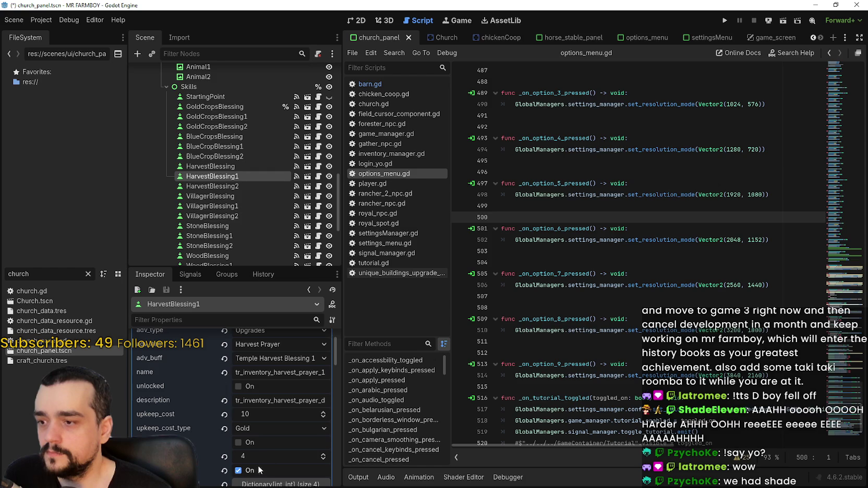
click(233, 188)
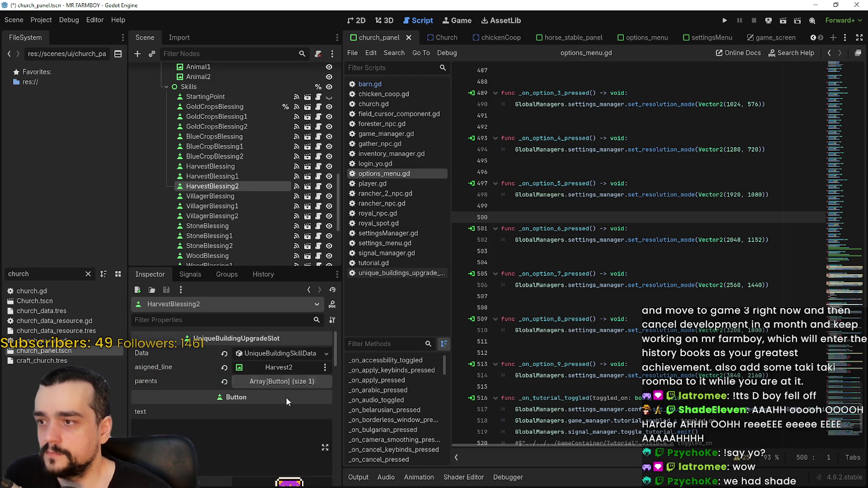
click(275, 352)
scroll(282, 478, down, 2)
scroll(282, 479, down, 1)
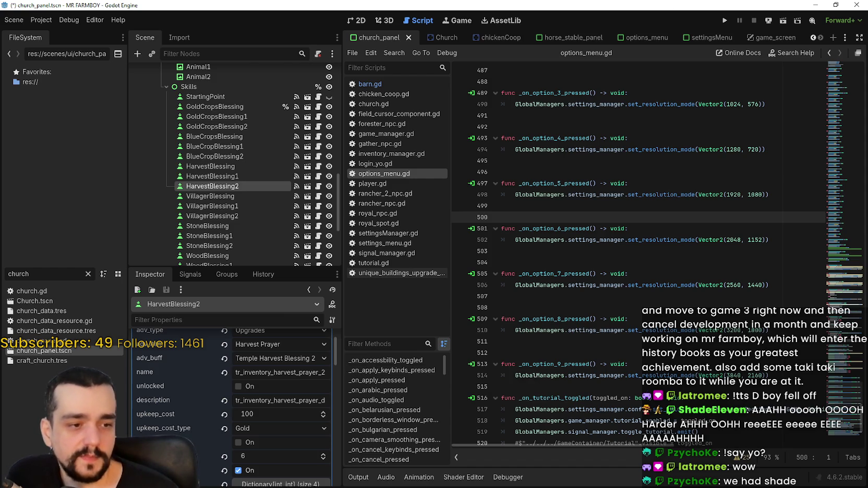
key(alt+Tab)
- View v1.0.8-beta2, dev-exp-test-1/2/3, v1.0.8.Live1 and develop-experimental-test merge changes
scroll(225, 343, up, 2)
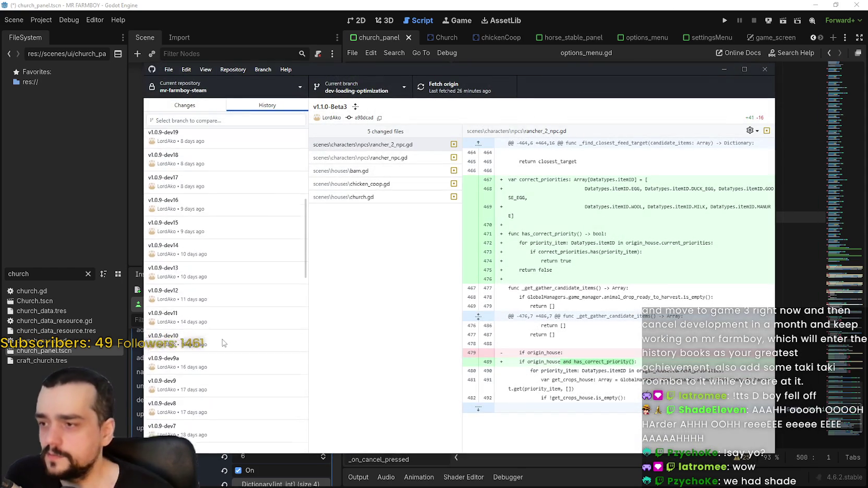
scroll(225, 342, down, 5)
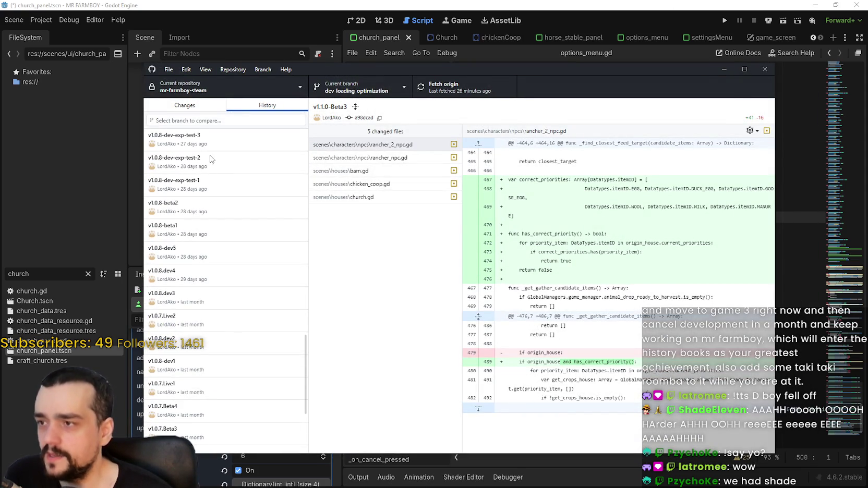
click(234, 211)
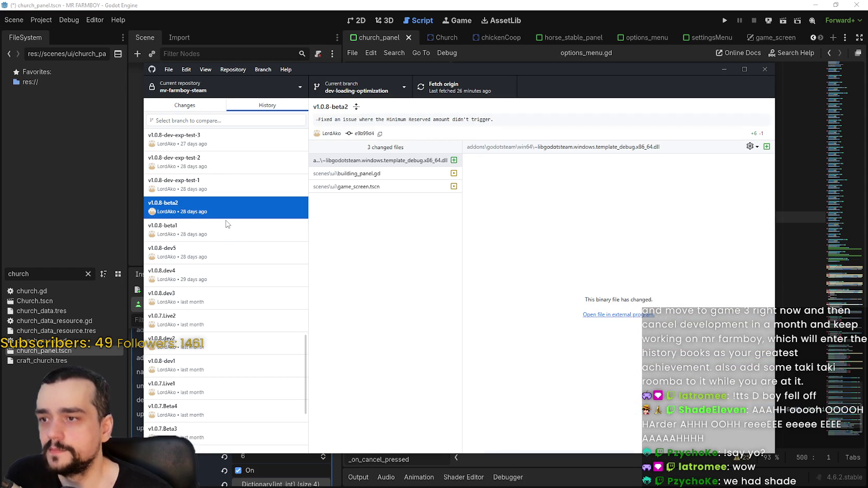
scroll(230, 204, up, 2)
click(236, 222)
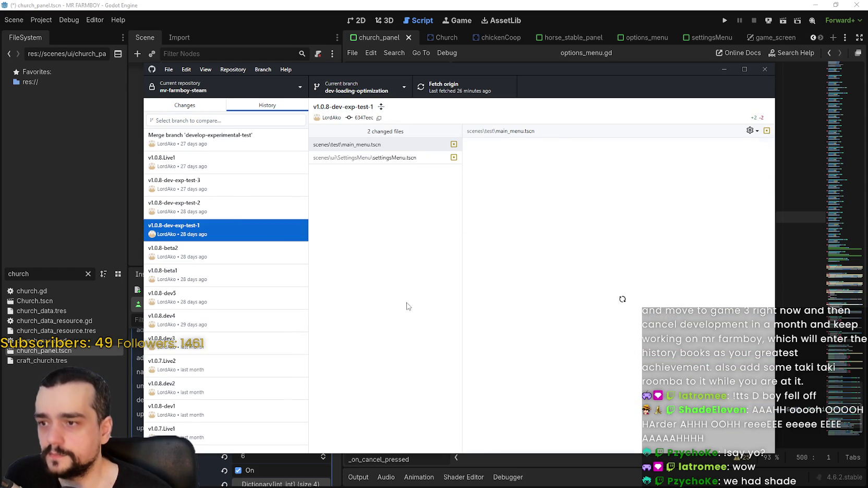
click(240, 206)
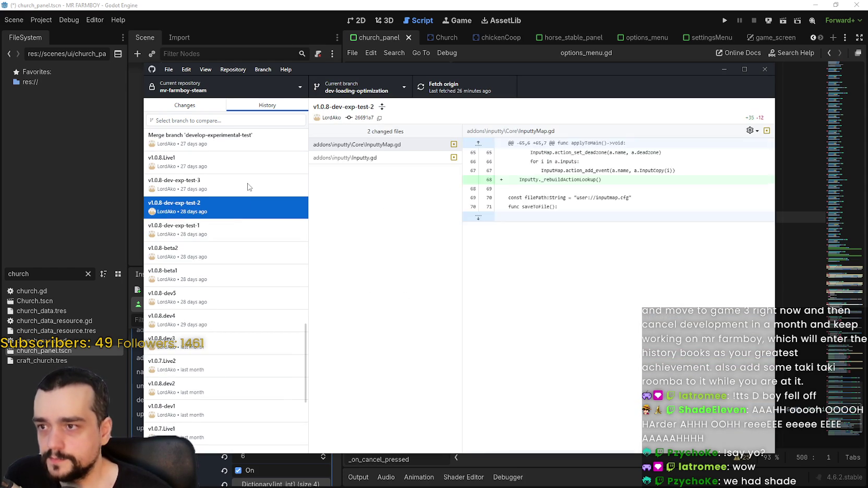
click(246, 187)
scroll(248, 245, up, 6)
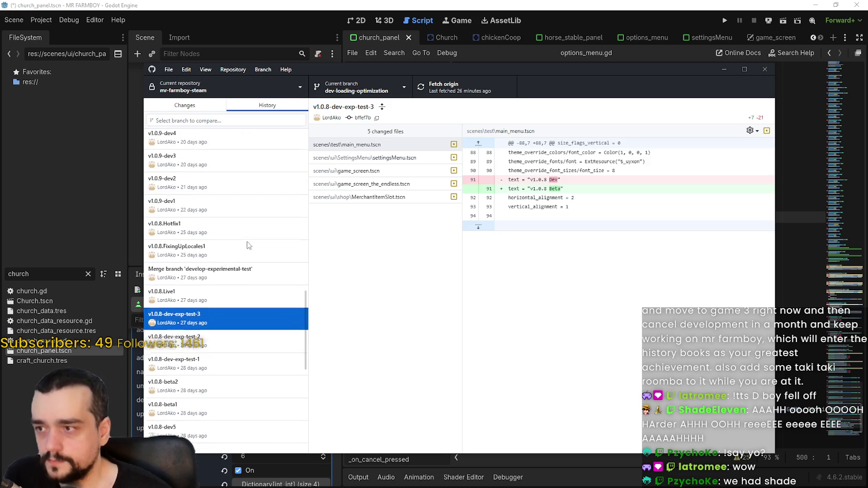
click(226, 297)
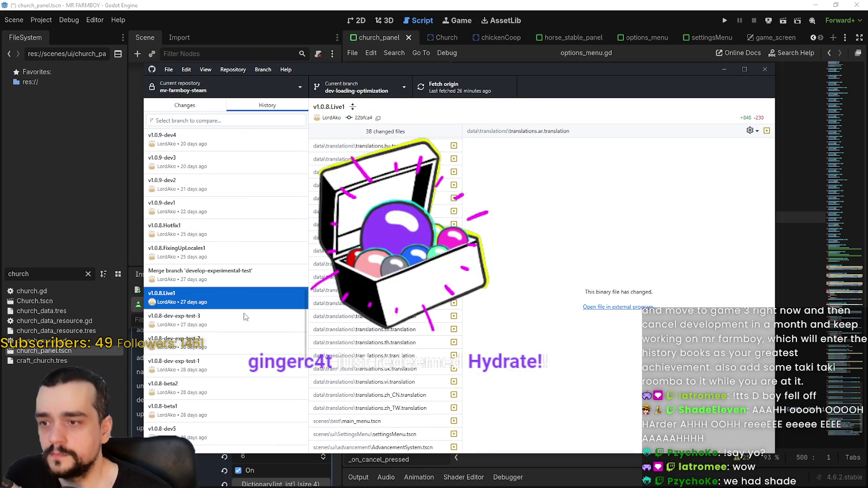
scroll(230, 302, up, 2)
click(223, 316)
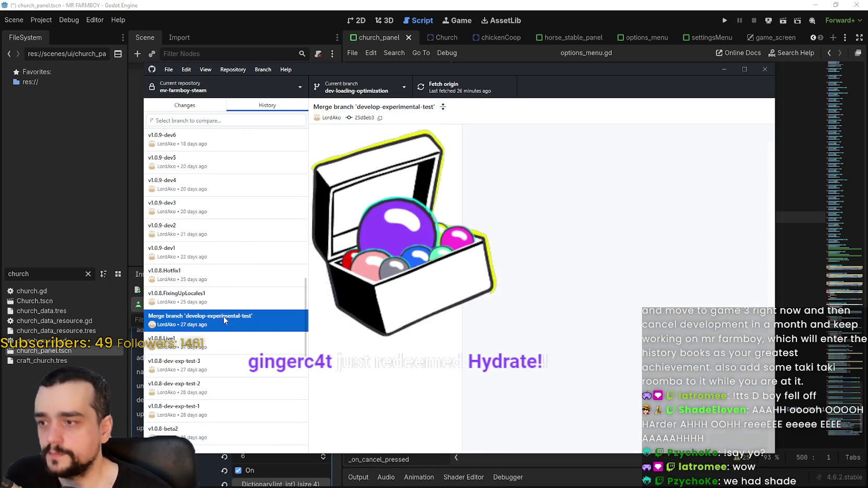
- Scroll through the merge commit's diff and move the GitHub Desktop window aside
scroll(386, 308, down, 10)
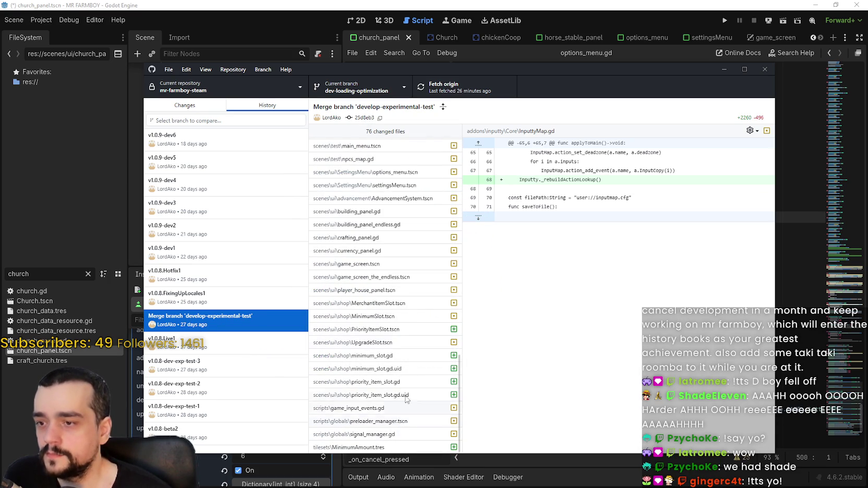
scroll(410, 436, up, 7)
scroll(409, 428, up, 10)
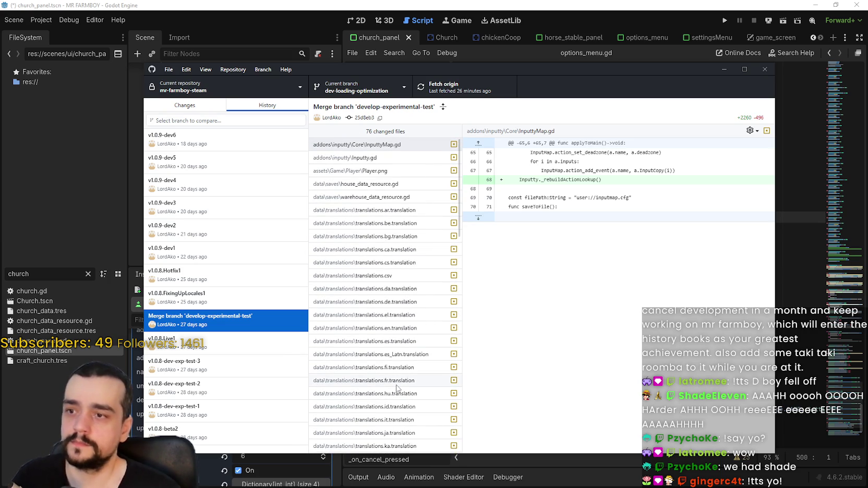
scroll(396, 387, down, 15)
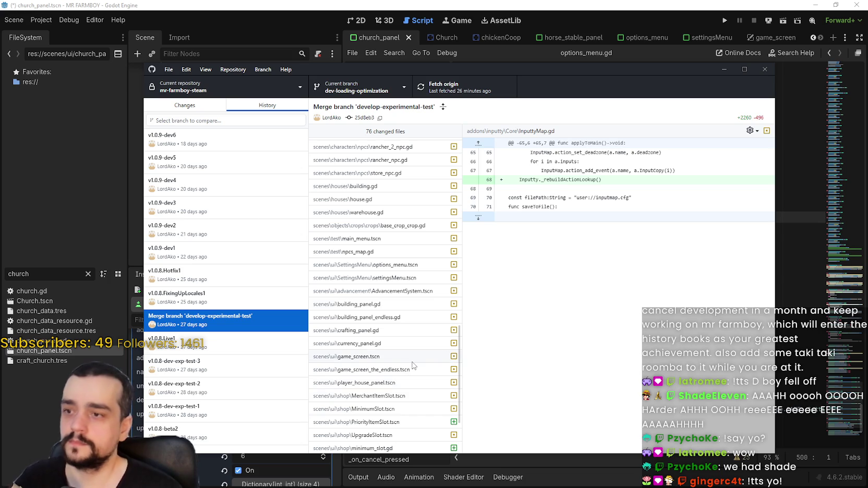
scroll(410, 357, down, 3)
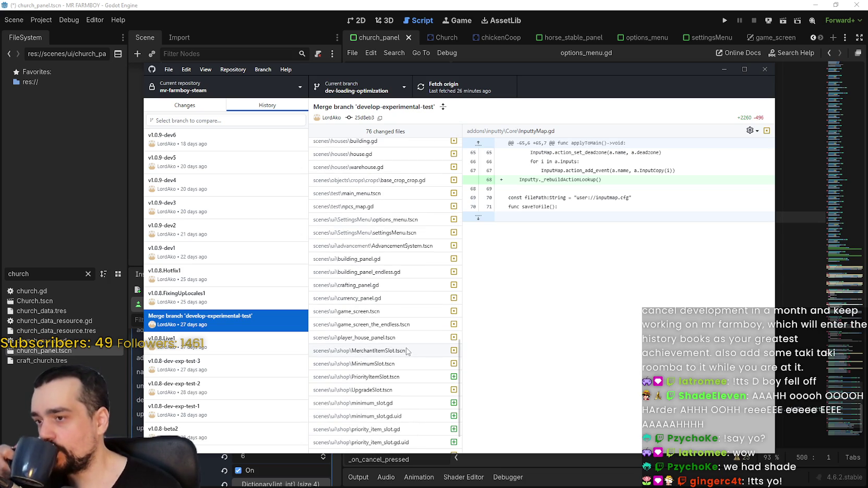
scroll(406, 350, down, 3)
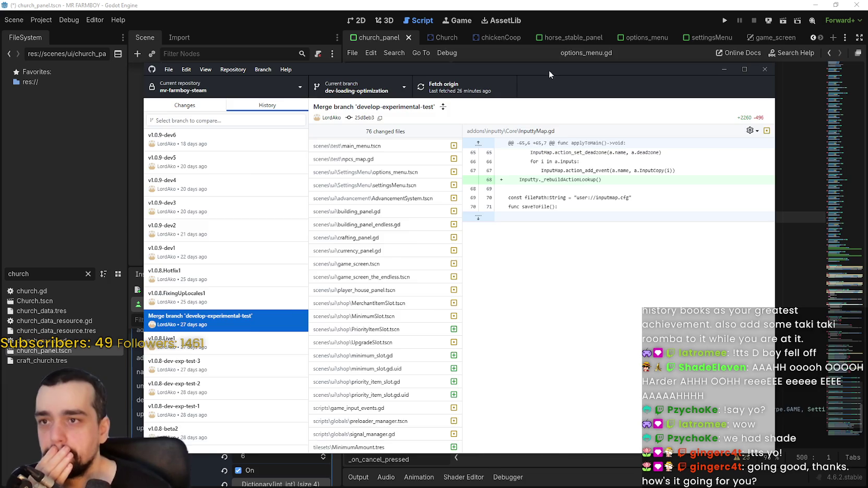
drag(549, 71, 620, 35)
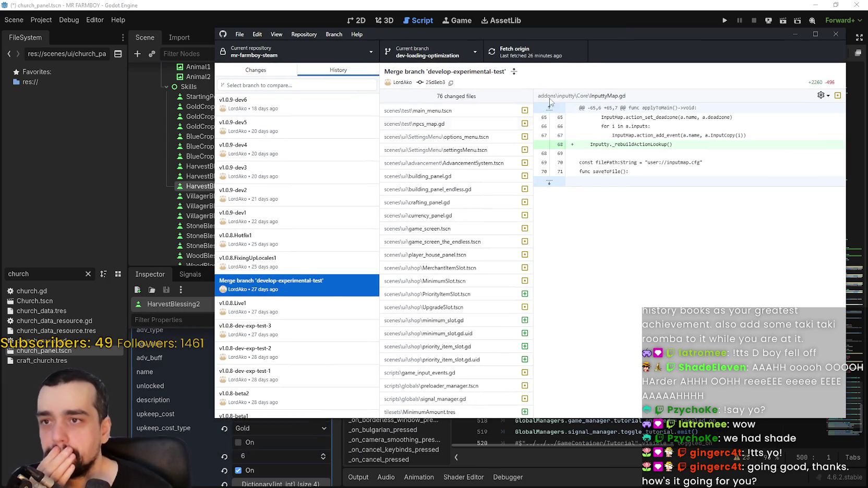
- View the v1.0.8.FixingUpLocales1, v1.0.8.Hotfix1, v1.0.9-dev1 and v1.0.9-dev2 commits
click(320, 267)
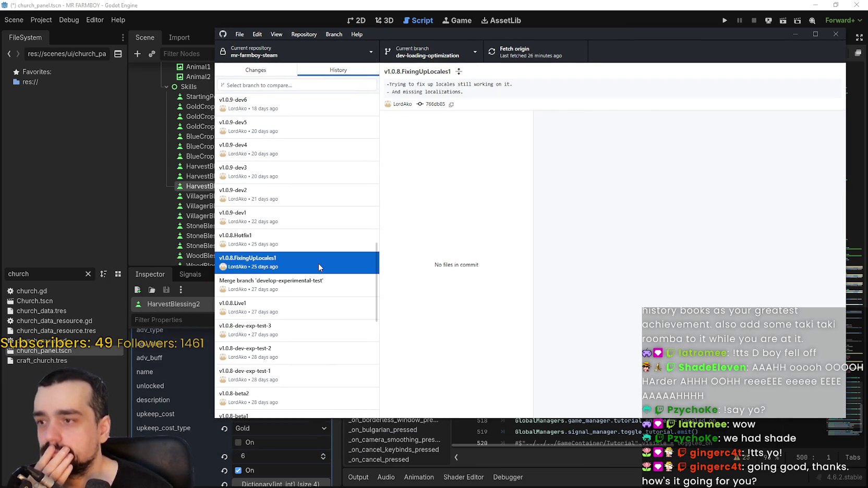
scroll(479, 310, down, 5)
scroll(479, 310, up, 5)
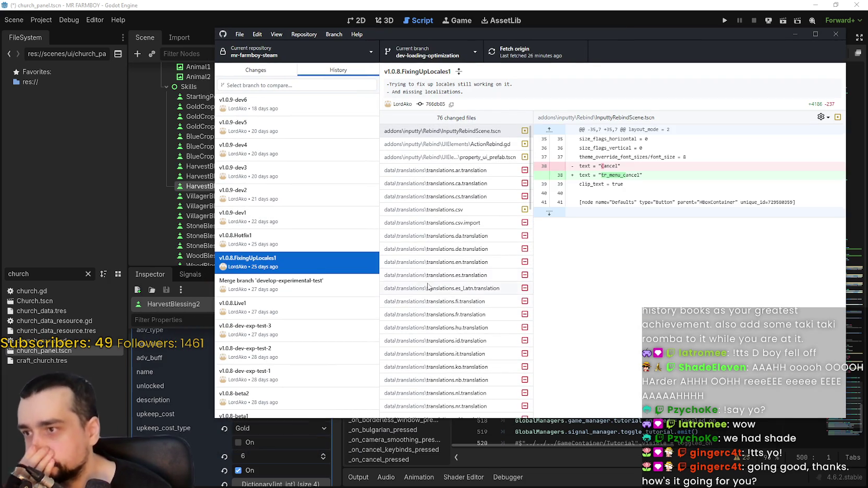
click(306, 237)
scroll(458, 283, down, 5)
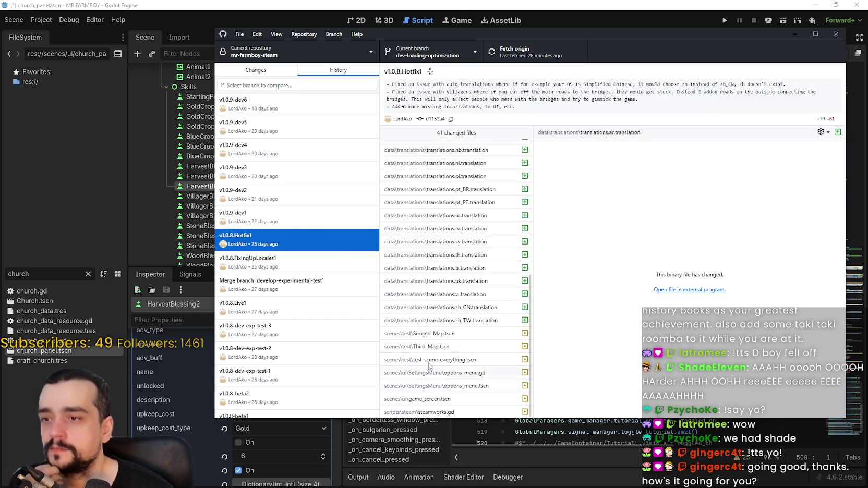
click(287, 223)
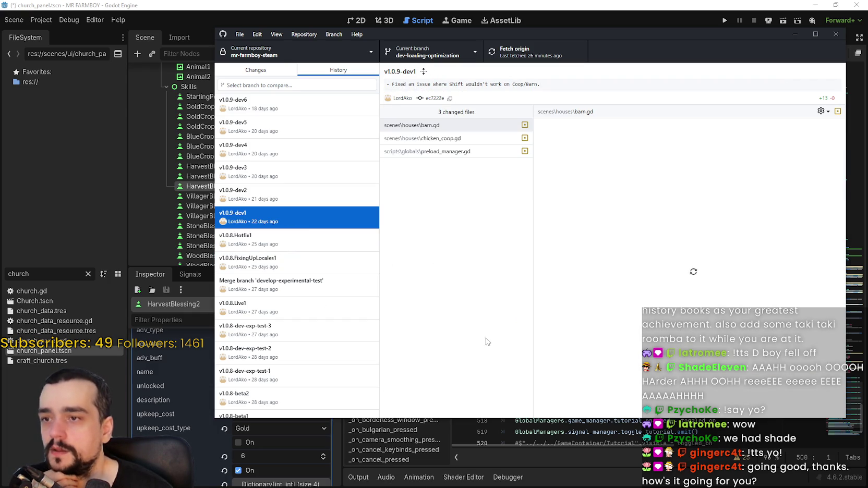
click(310, 196)
scroll(468, 302, down, 5)
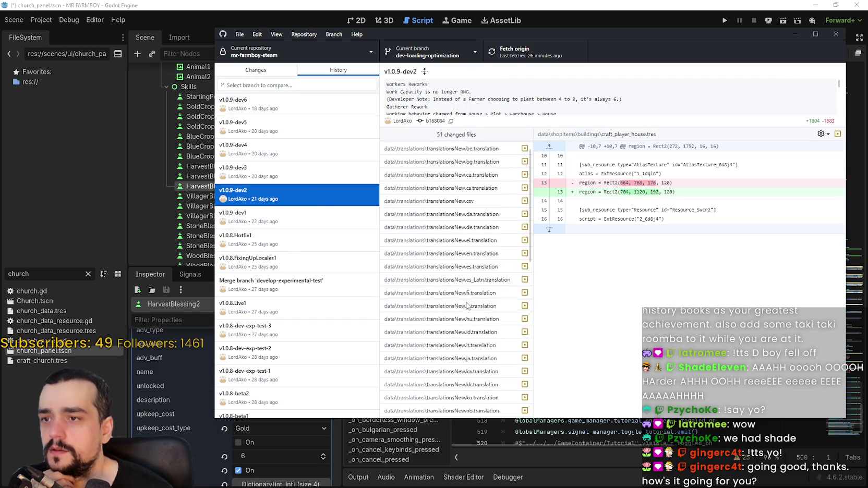
scroll(469, 303, up, 5)
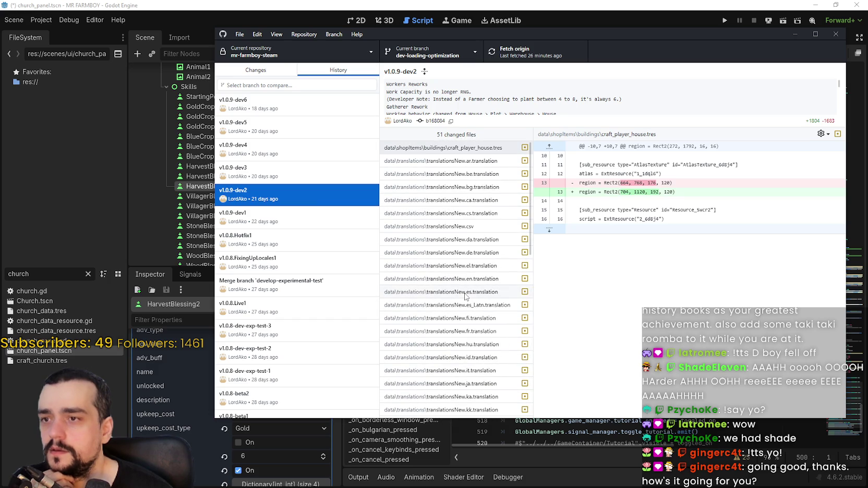
scroll(466, 296, down, 5)
- View v1.0.9-dev3, dev5 and dev6, scrolling dev6's Player.png image diff
click(300, 177)
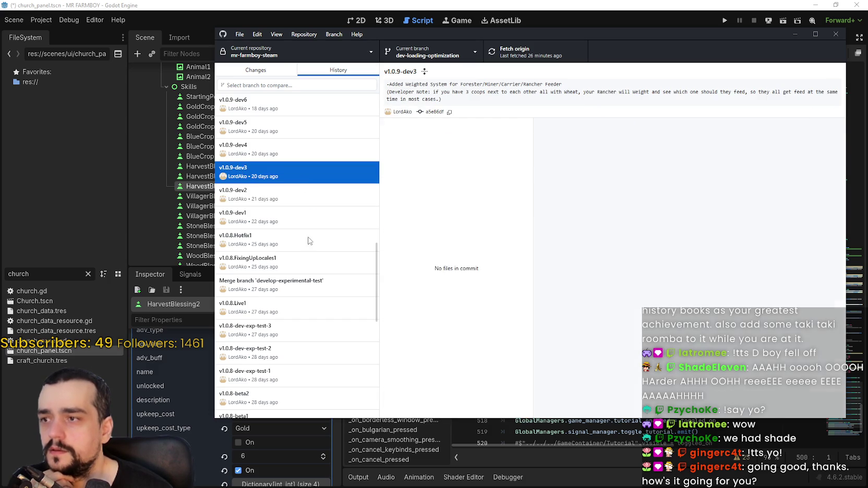
scroll(305, 235, up, 3)
scroll(329, 244, up, 5)
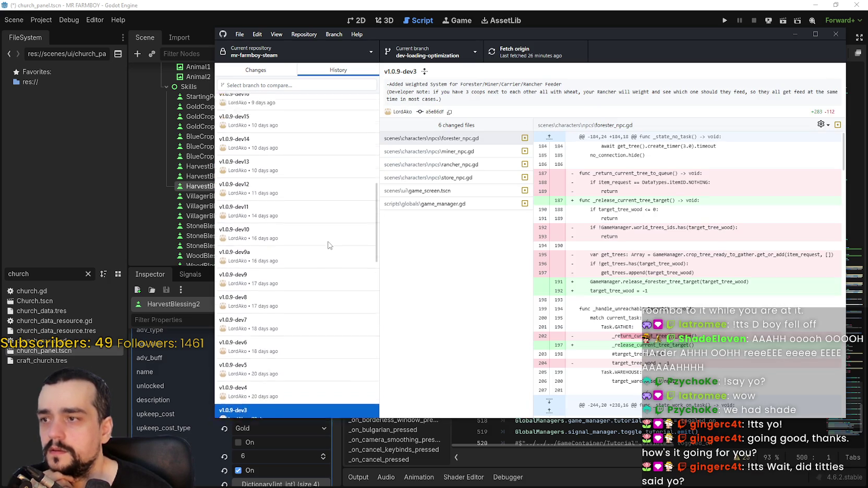
scroll(329, 244, down, 6)
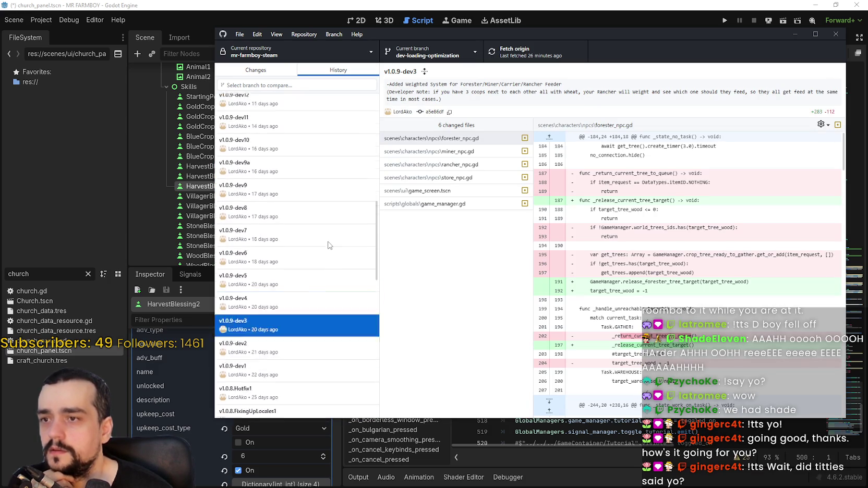
click(311, 180)
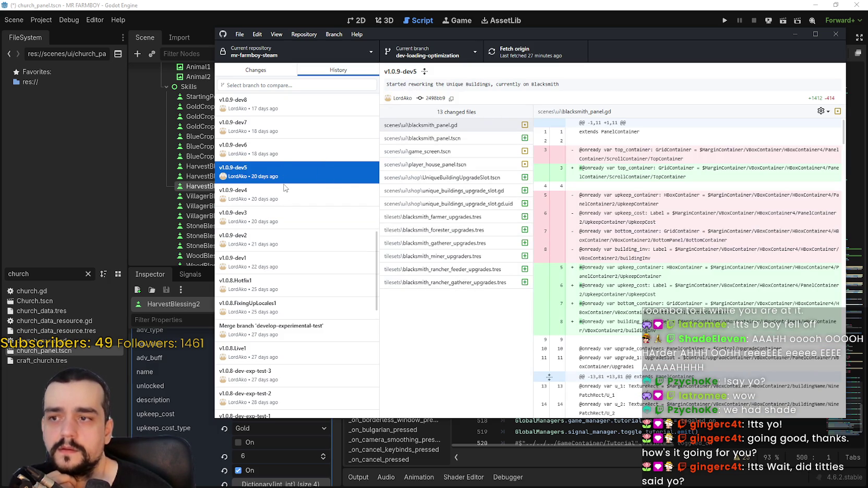
click(290, 148)
scroll(454, 283, down, 8)
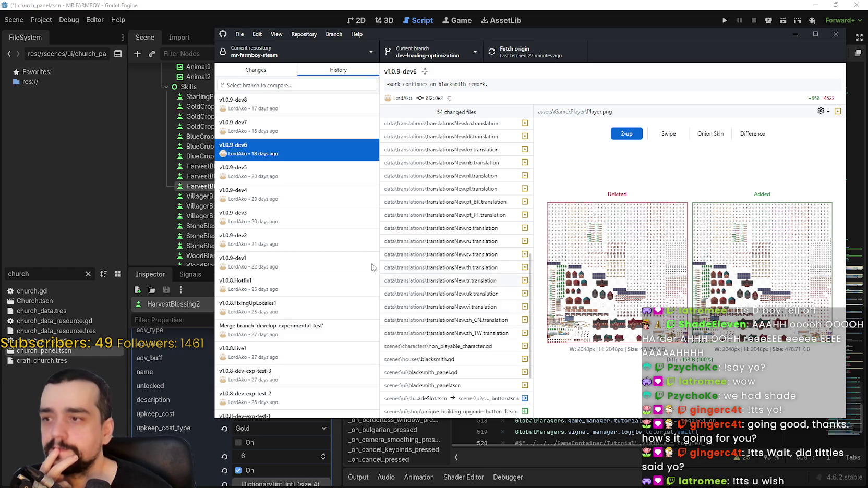
scroll(318, 219, up, 3)
scroll(405, 242, down, 3)
scroll(405, 242, down, 1)
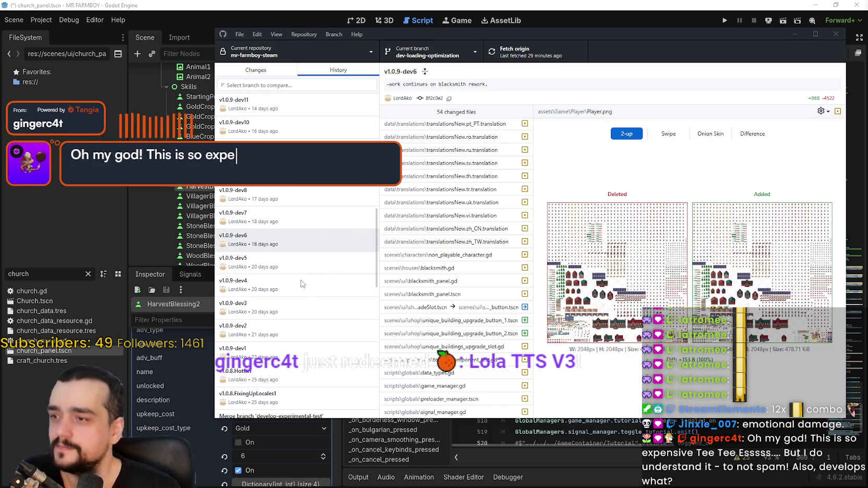
scroll(297, 278, up, 3)
scroll(297, 277, up, 5)
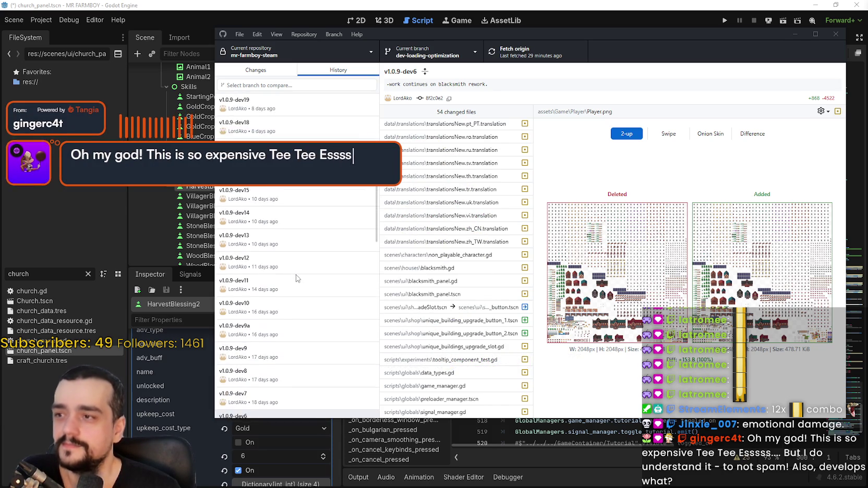
scroll(295, 279, up, 2)
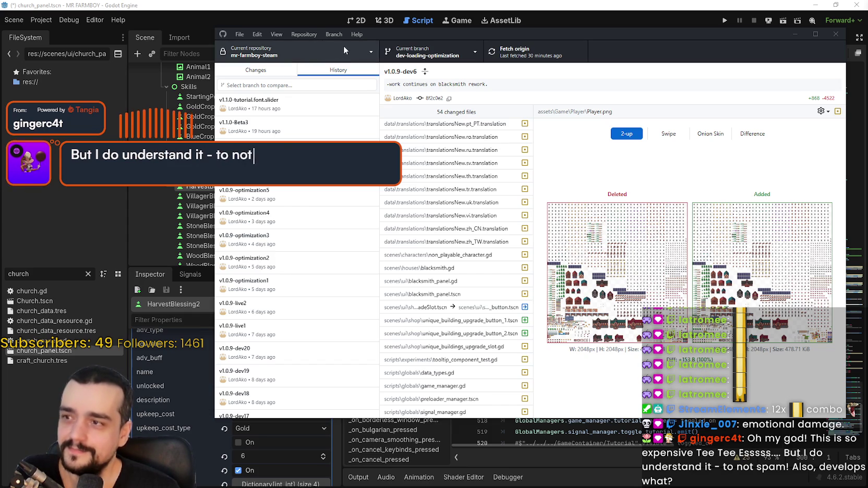
mouse_move(454, 29)
mouse_down()
mouse_move(483, 25)
mouse_move(451, 25)
mouse_up()
scroll(447, 287, up, 2)
scroll(447, 286, down, 2)
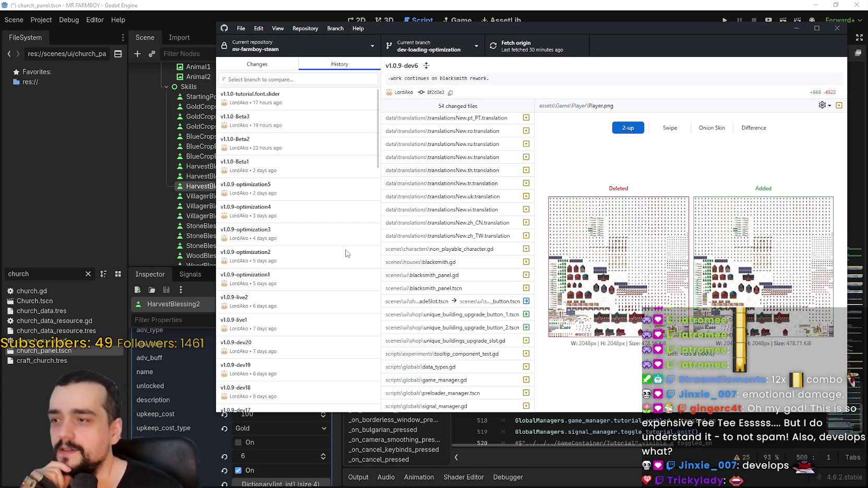
- Show v1.0.9-dev19's game_mode_group.tres, island_select_incremental.tres and new_game_container.tscn diffs
scroll(312, 250, down, 2)
click(317, 271)
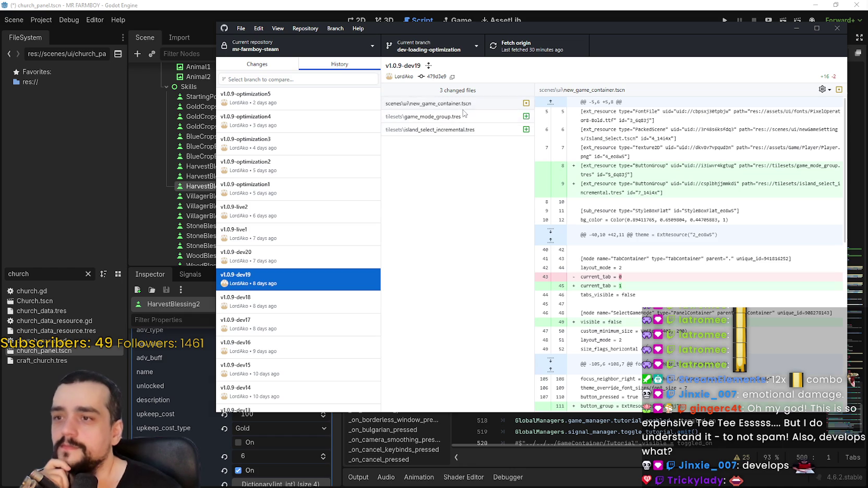
click(464, 118)
click(475, 130)
click(480, 107)
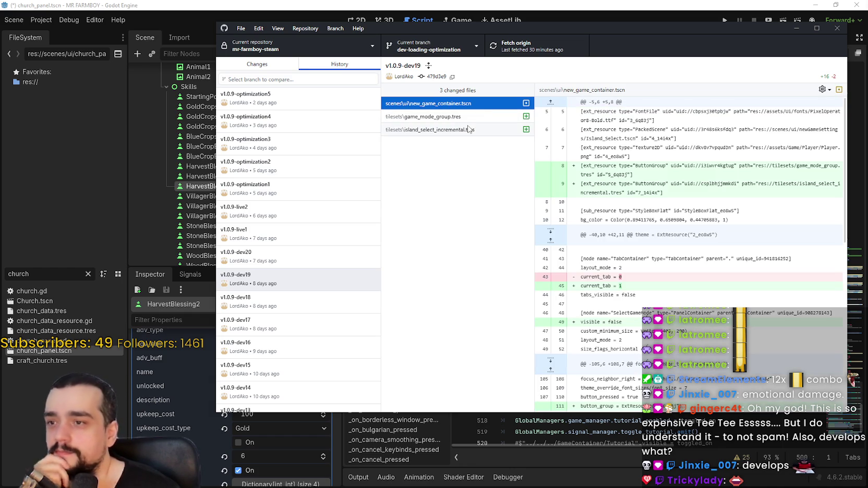
scroll(586, 179, down, 5)
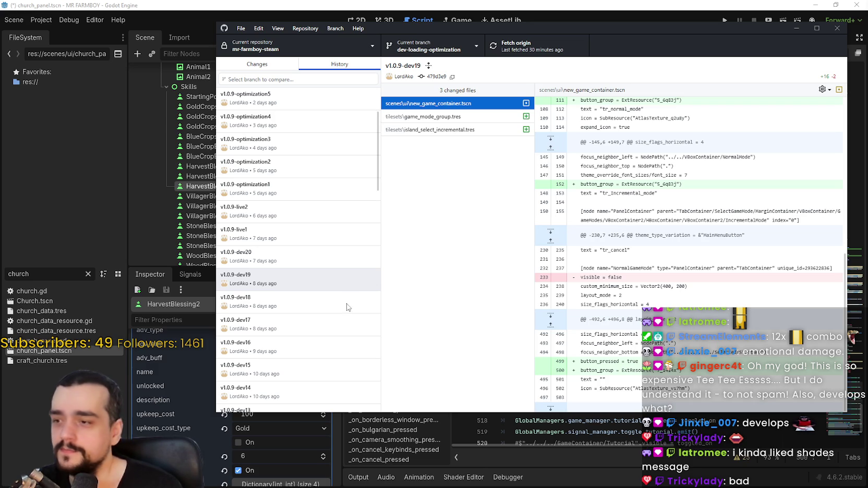
- Check dev20's main_menu.tscn and login_yo.gd diffs, then dev19's game_mode_group.tres again
click(294, 254)
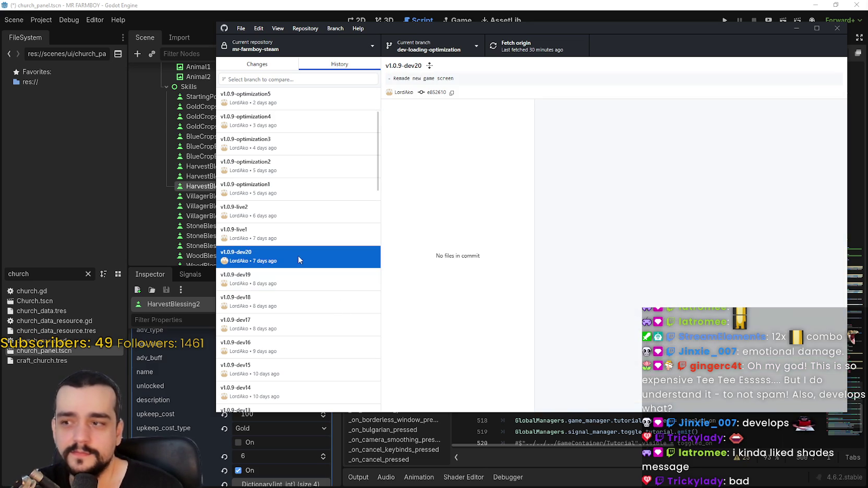
scroll(446, 210, down, 5)
scroll(496, 265, down, 1)
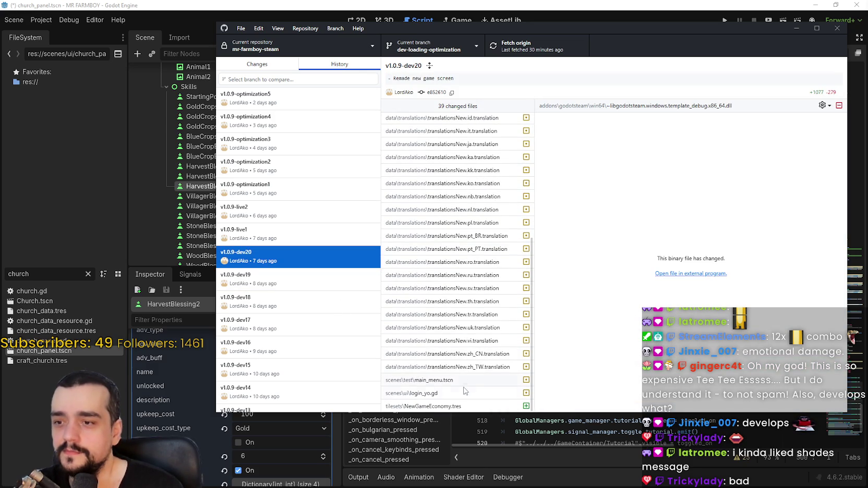
click(459, 382)
click(464, 394)
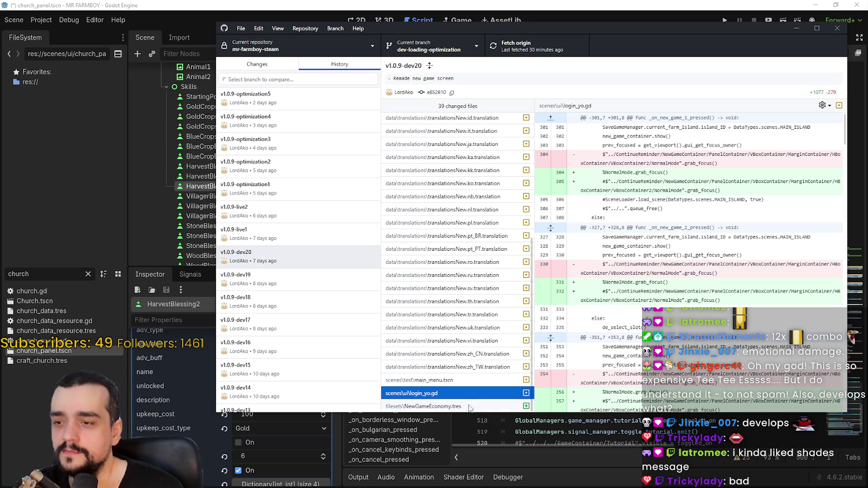
click(461, 381)
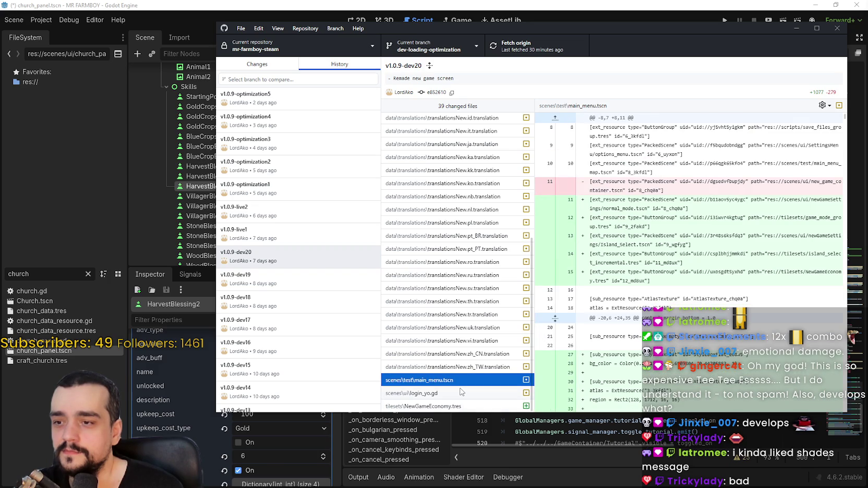
click(293, 277)
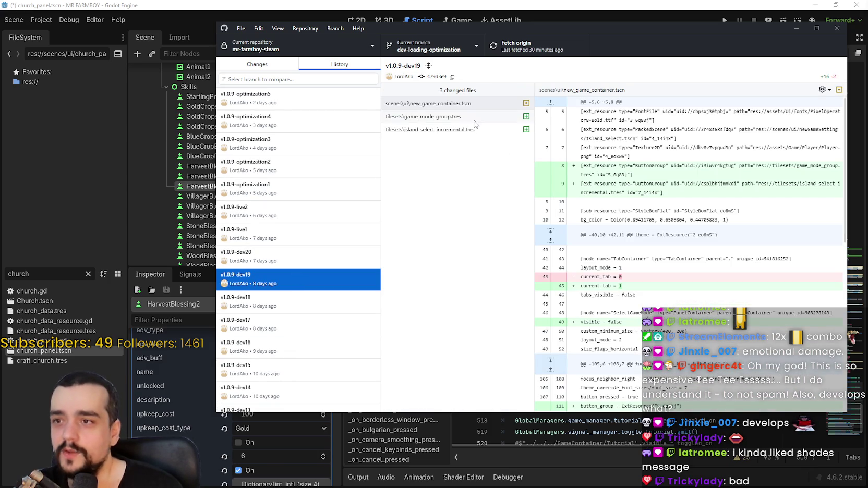
click(474, 120)
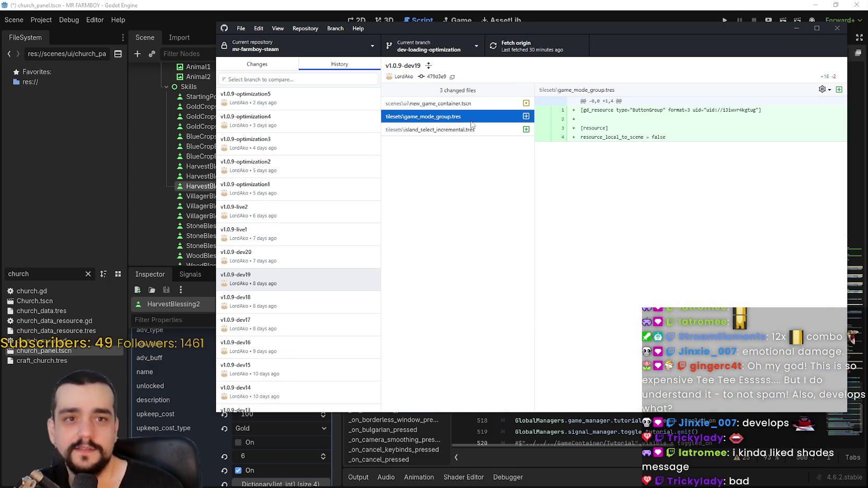
- Open v1.0.9-dev18 and view the Player.png before-and-after image comparison
click(309, 302)
scroll(452, 282, down, 5)
scroll(452, 281, down, 3)
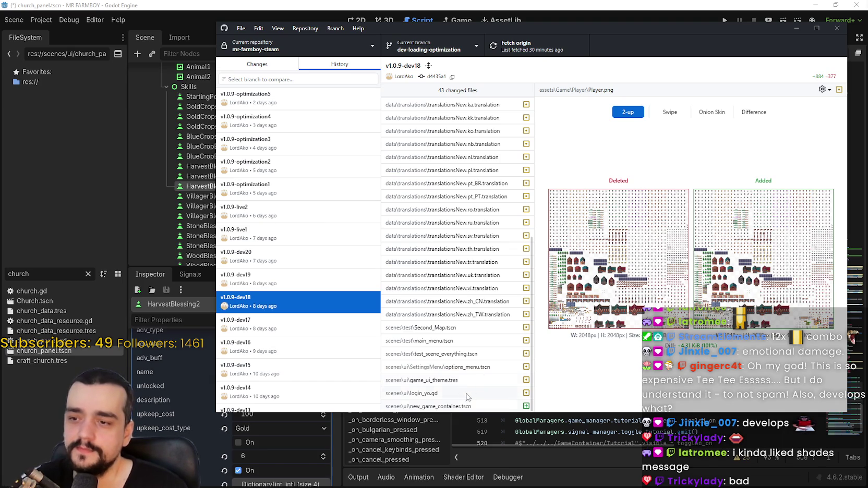
scroll(465, 378, up, 2)
scroll(465, 375, down, 2)
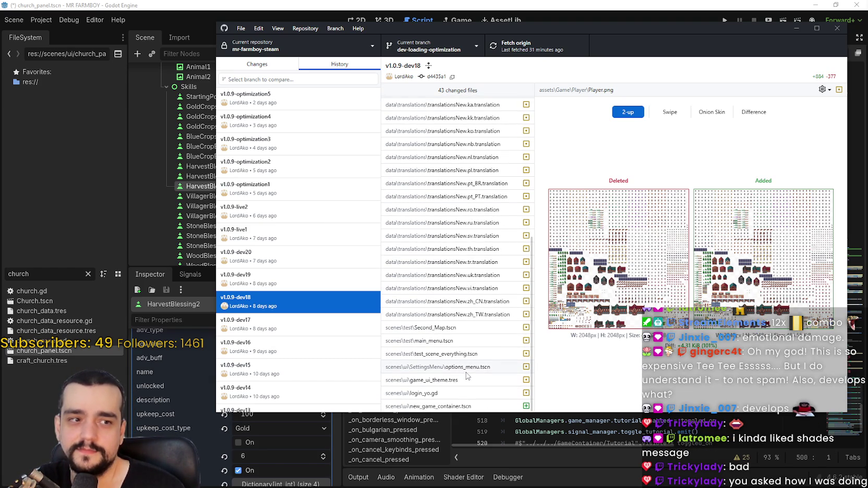
scroll(467, 376, up, 10)
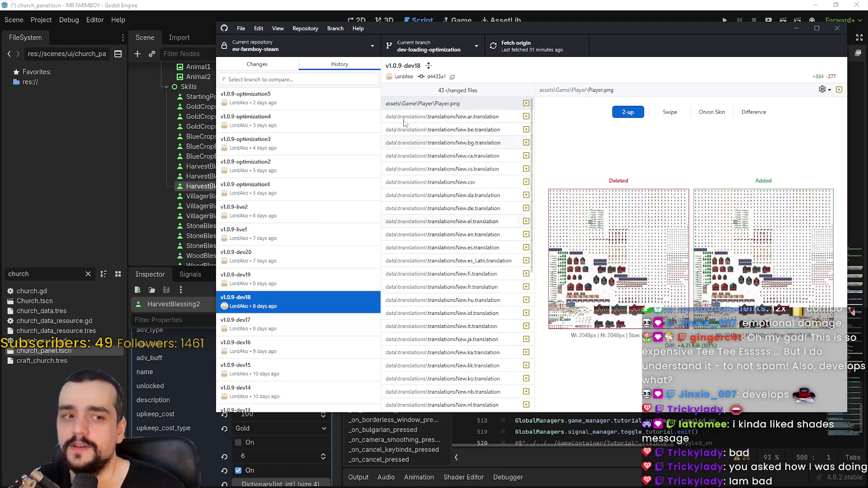
click(472, 110)
scroll(460, 223, down, 3)
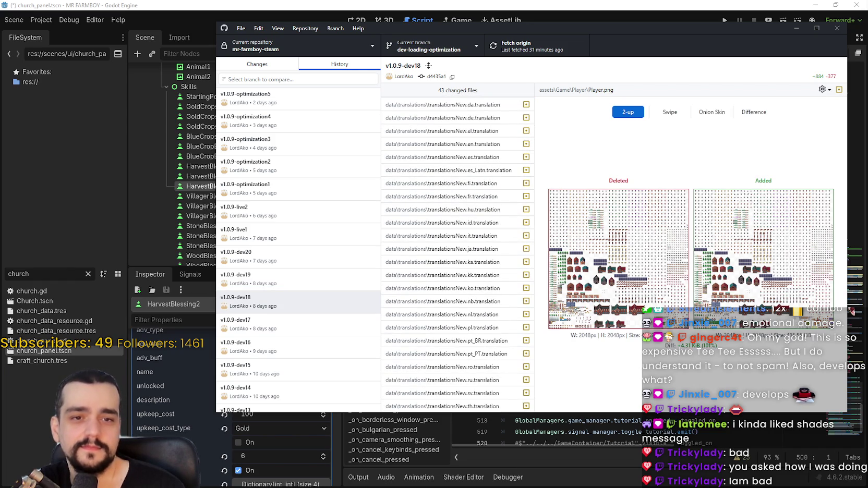
scroll(352, 240, down, 2)
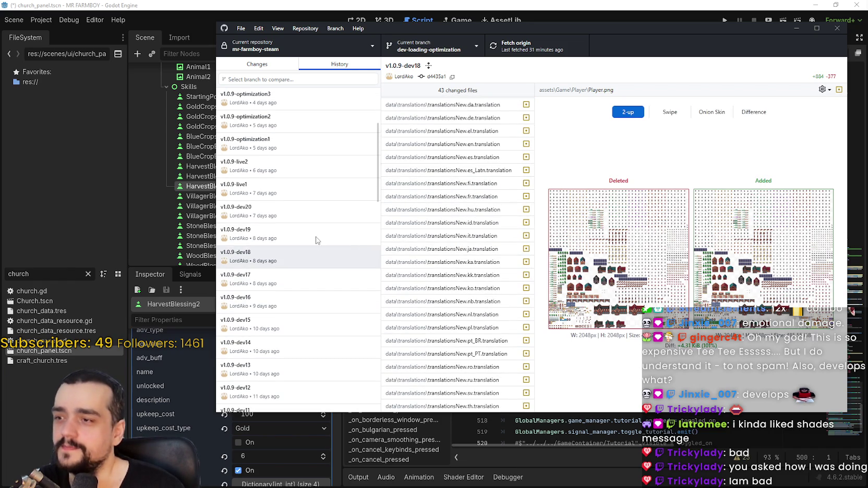
- Review dev19's game_mode_group.tres and new_game_container.tscn diffs, then dev20's login_yo.gd changes
click(316, 241)
click(465, 116)
click(466, 104)
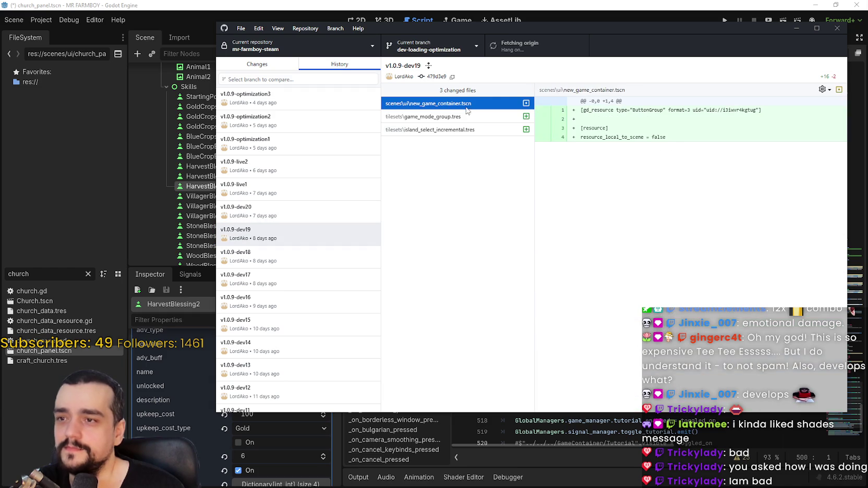
click(289, 209)
scroll(452, 255, down, 5)
click(446, 392)
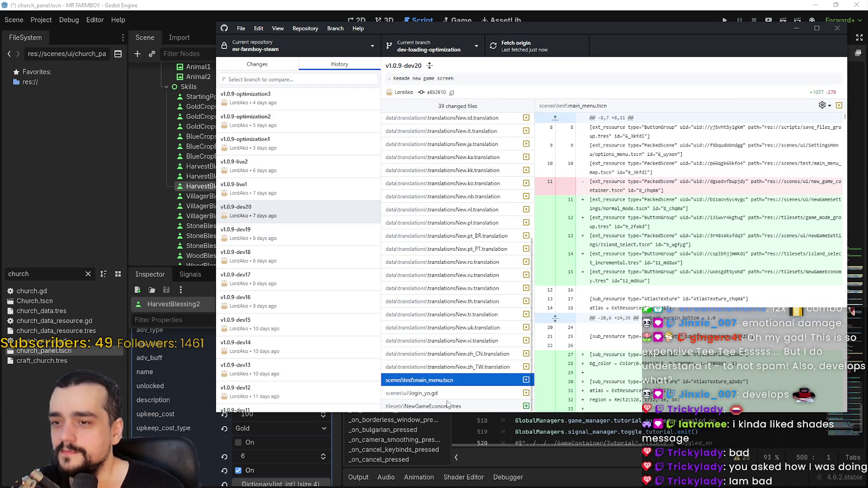
scroll(621, 294, down, 3)
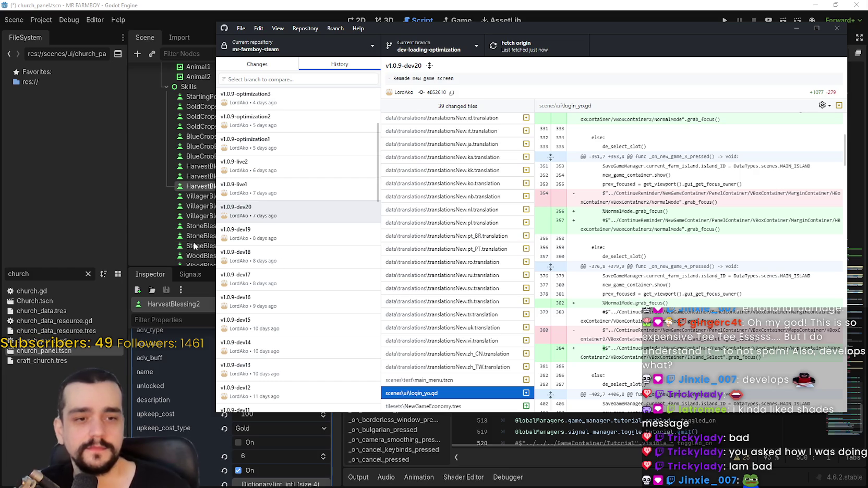
- Revisit dev19's island_select_incremental.tres diff, then show the dev18 and dev17 commits
click(302, 239)
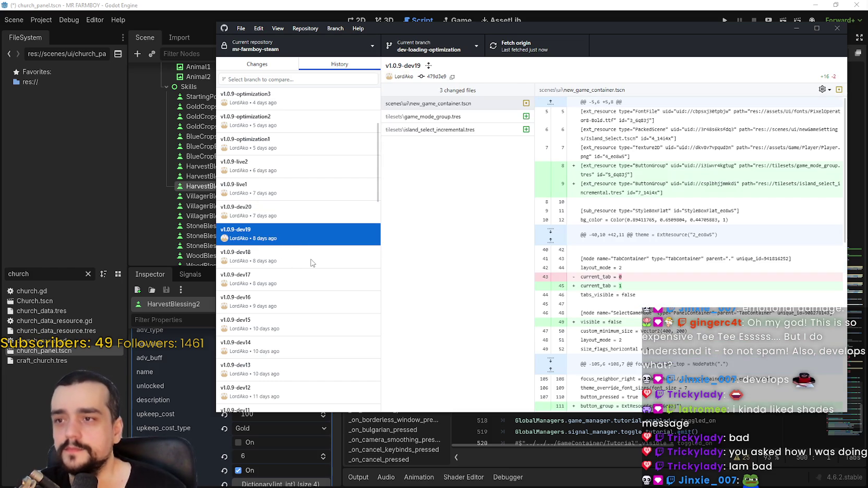
key(Tab)
key(Down)
key(Down)
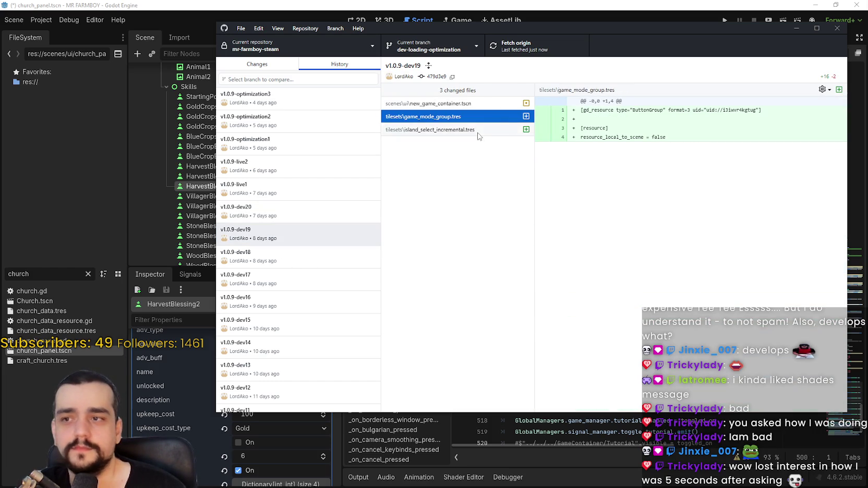
click(318, 256)
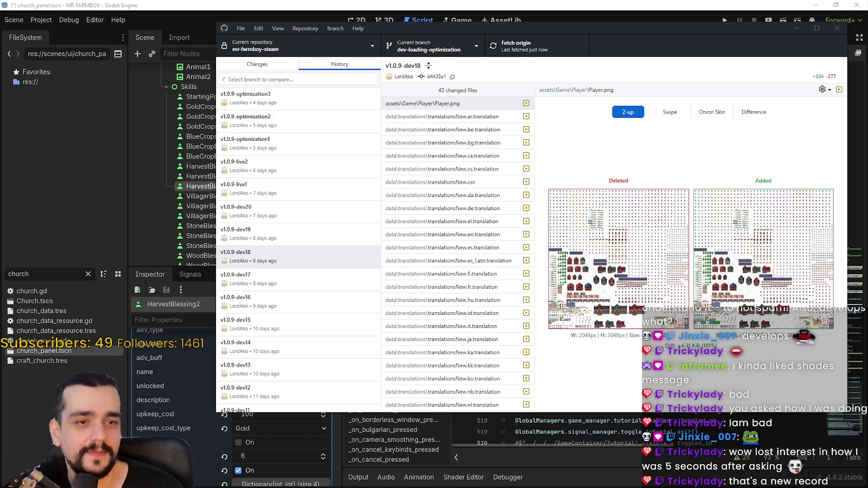
click(307, 279)
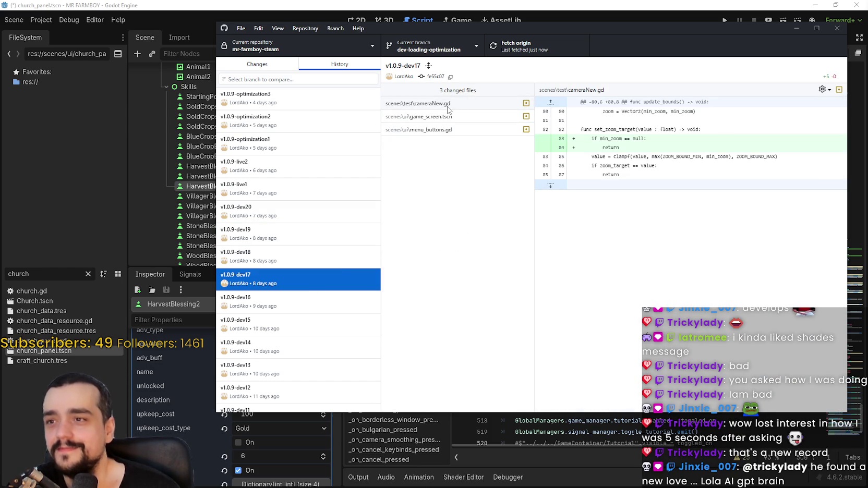
- View dev17's menu_buttons.gd and cameraNew.gd diffs, then dev16's Barn.tscn changes
click(460, 130)
click(460, 105)
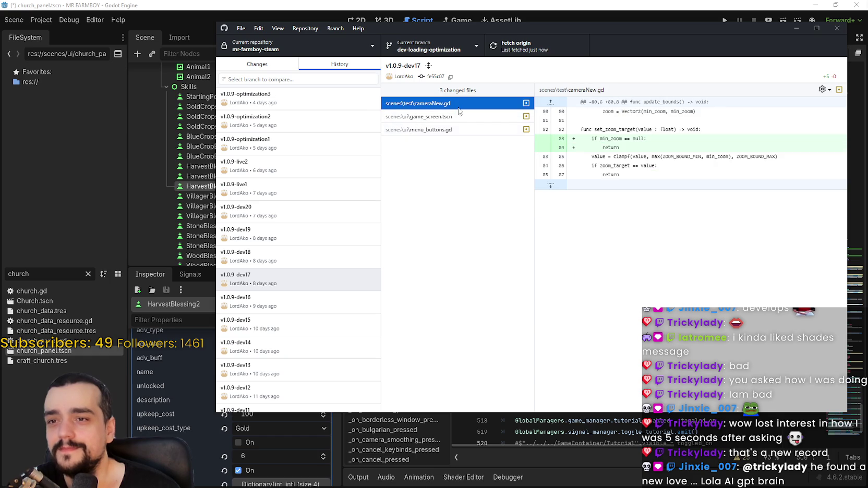
click(266, 305)
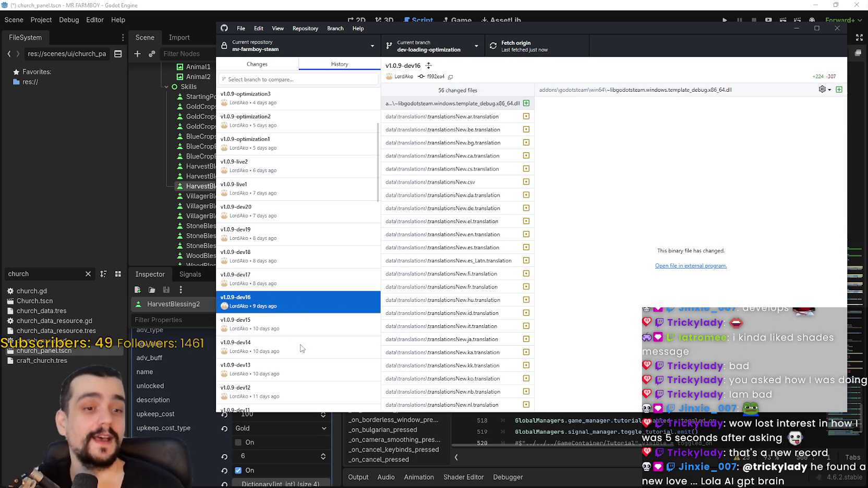
scroll(441, 311, down, 6)
click(446, 349)
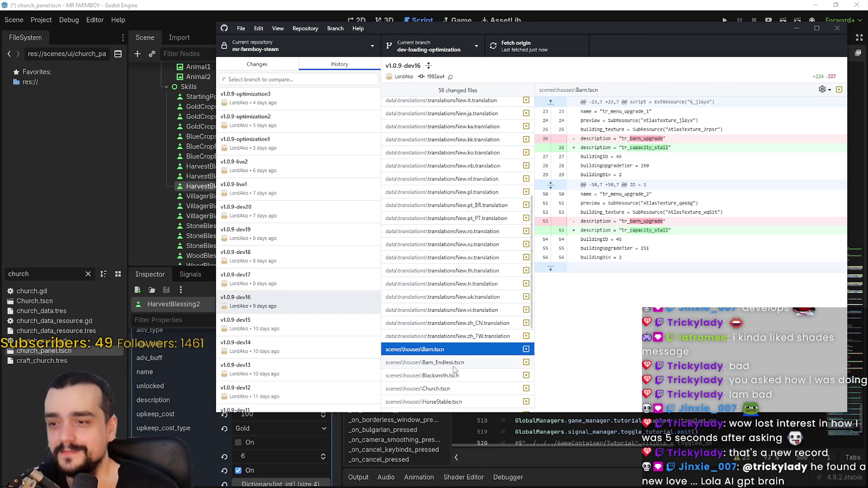
scroll(462, 401, up, 6)
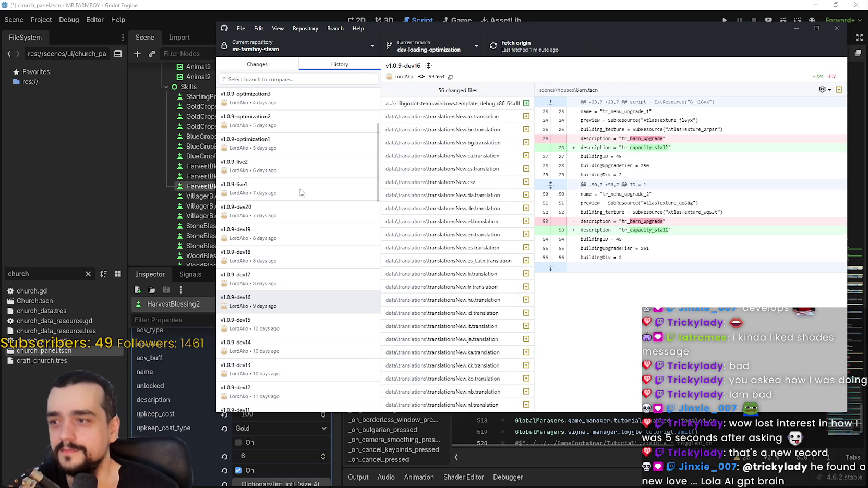
- Revisit commits dev20 through dev17, checking dev17's game_screen.tscn and menu_buttons.gd diffs
click(290, 218)
scroll(455, 292, down, 5)
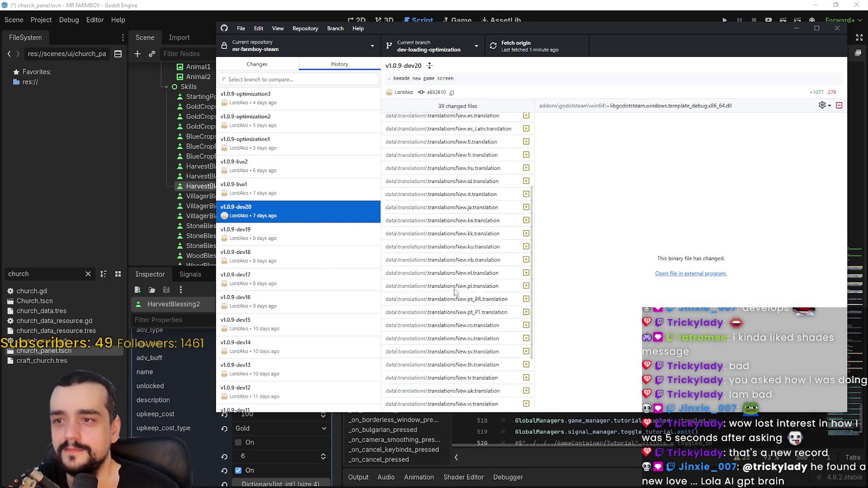
click(288, 237)
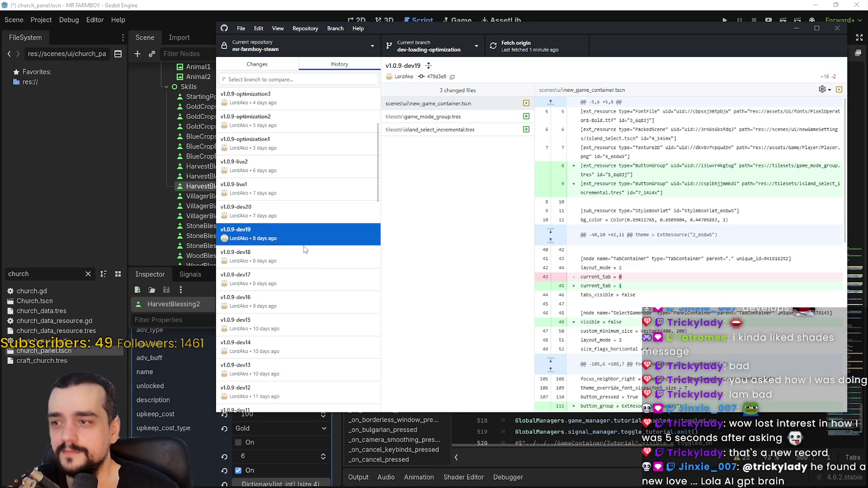
click(321, 258)
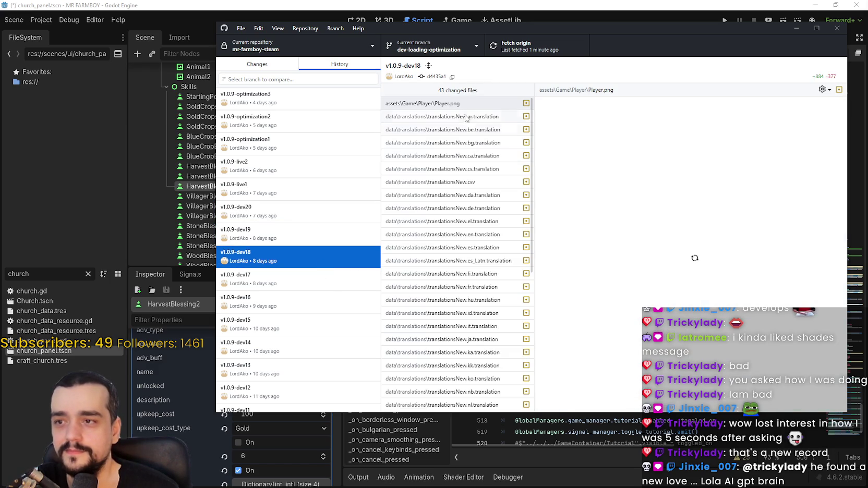
scroll(463, 122, down, 3)
scroll(463, 122, down, 1)
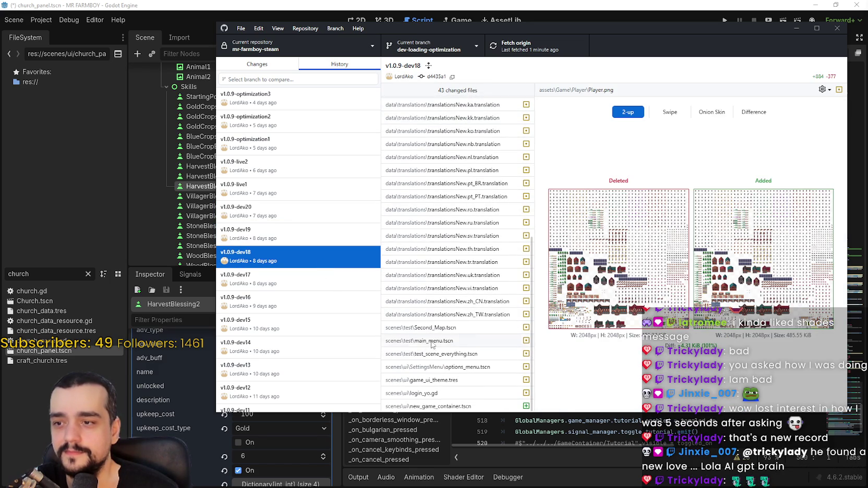
click(280, 282)
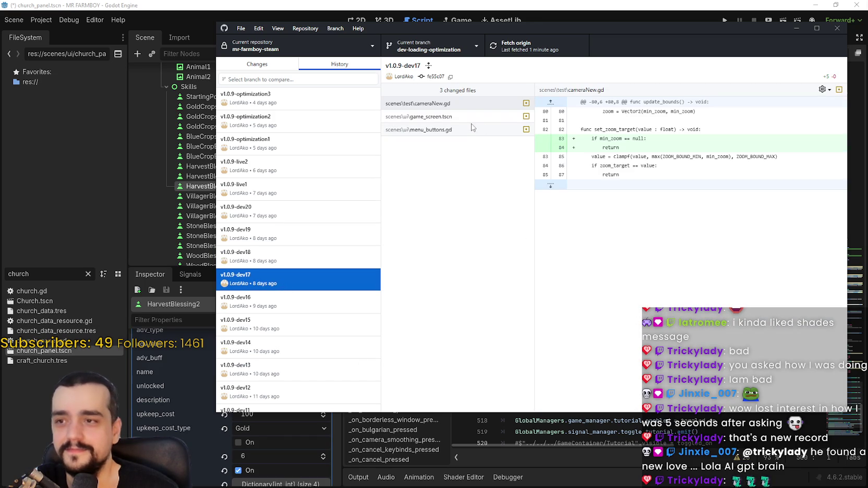
click(455, 118)
click(452, 130)
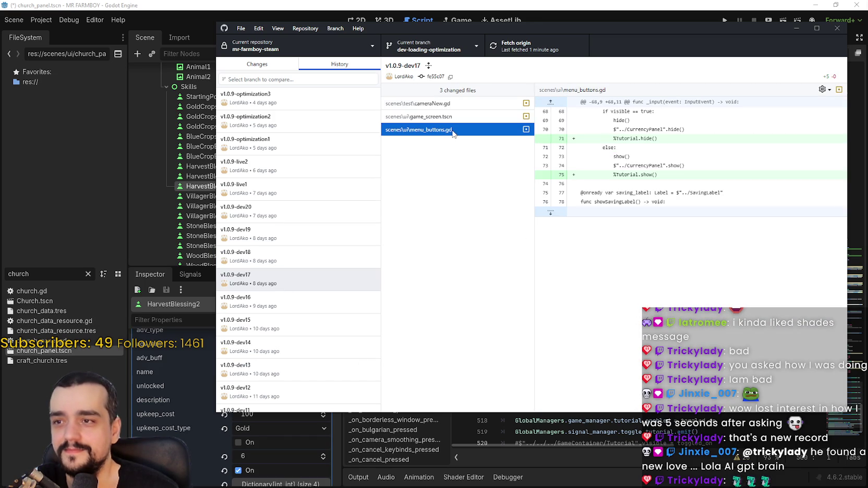
- Review dev16's Barn.tscn, Barn_Endless.tscn and AdvancementSystem.tscn diffs, then select dev15
click(291, 311)
scroll(459, 206, down, 5)
scroll(458, 207, down, 5)
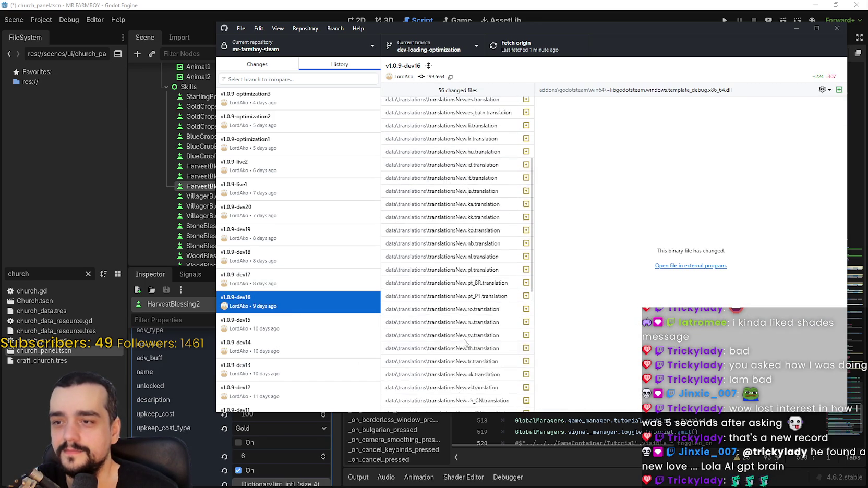
click(467, 157)
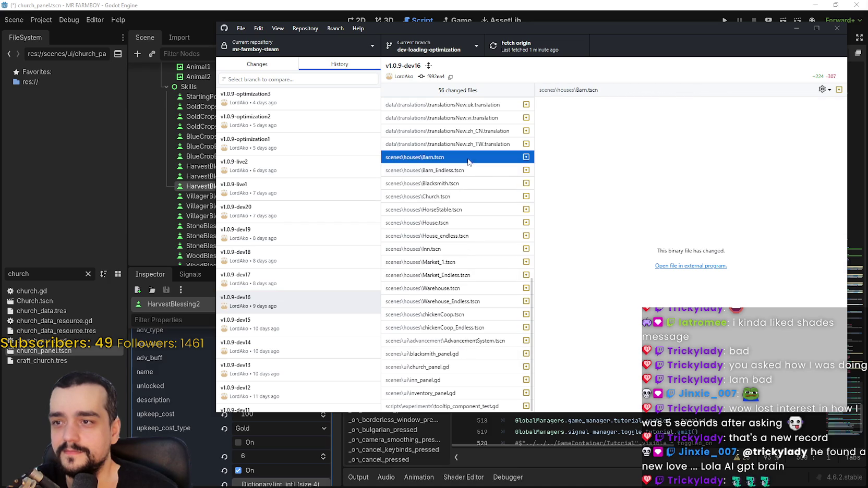
click(466, 174)
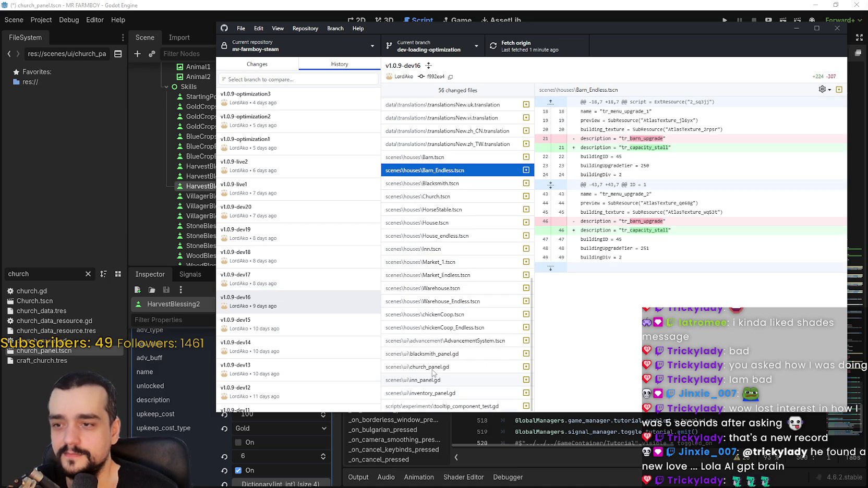
click(466, 341)
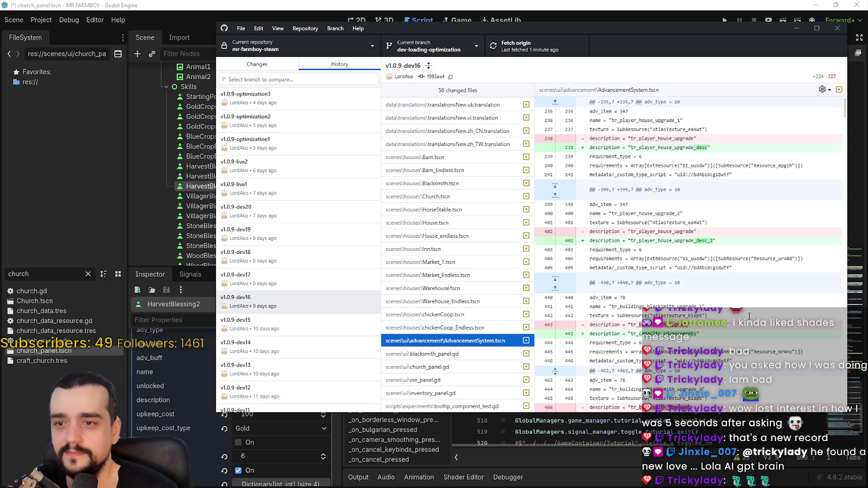
scroll(746, 312, down, 10)
scroll(745, 311, down, 3)
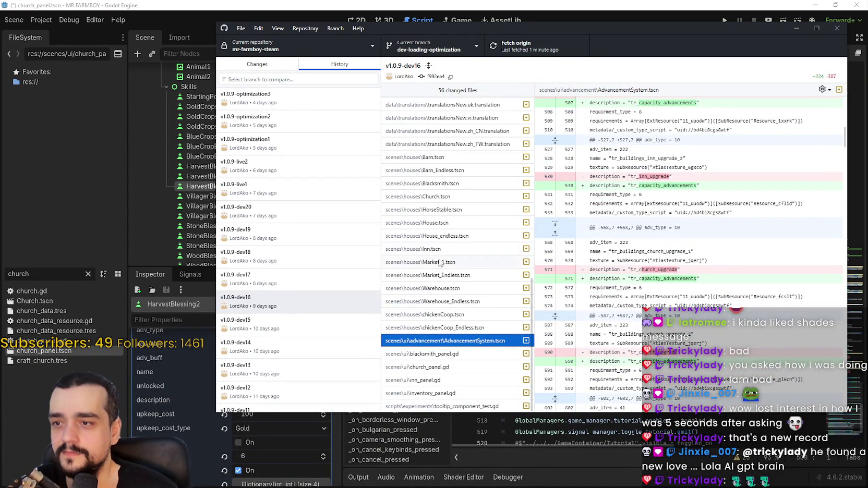
click(279, 327)
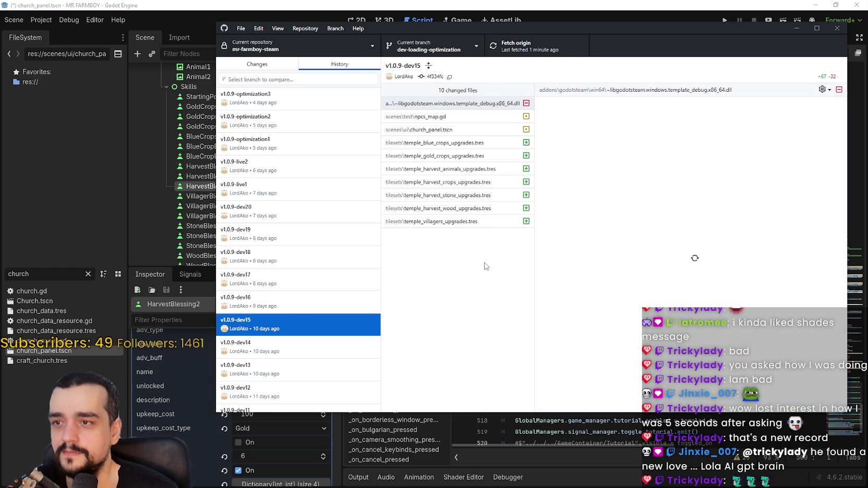
- View dev15's npcs_map.gd, church_panel.tscn and temple_blue_crops_upgrades.tres diffs
click(441, 117)
click(441, 130)
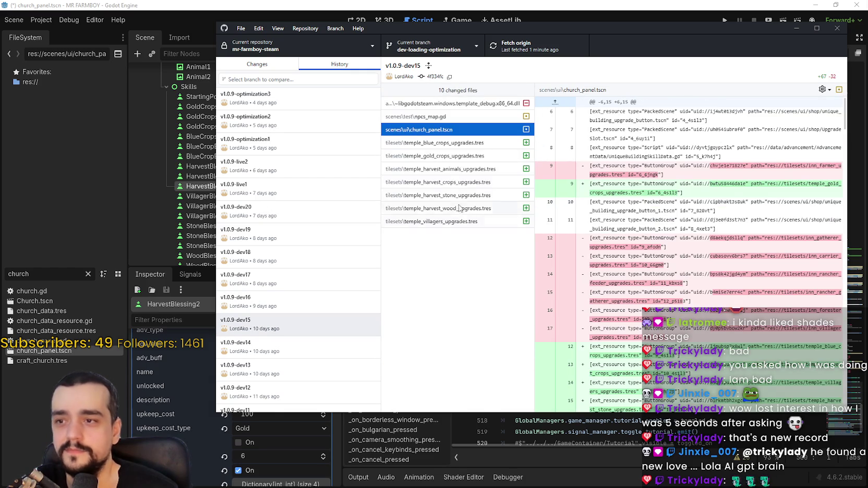
click(447, 149)
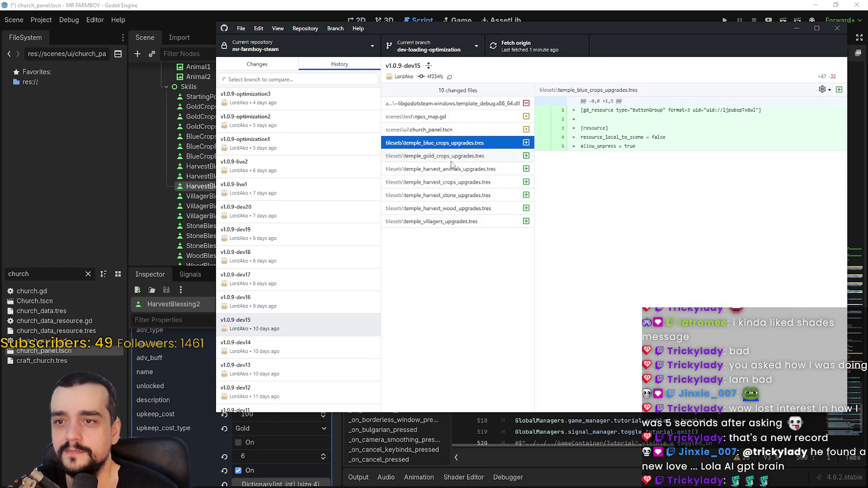
- Pass through dev14 to dev13, viewing forester_npc.gd and then base_crop_crop.gd changes
click(304, 344)
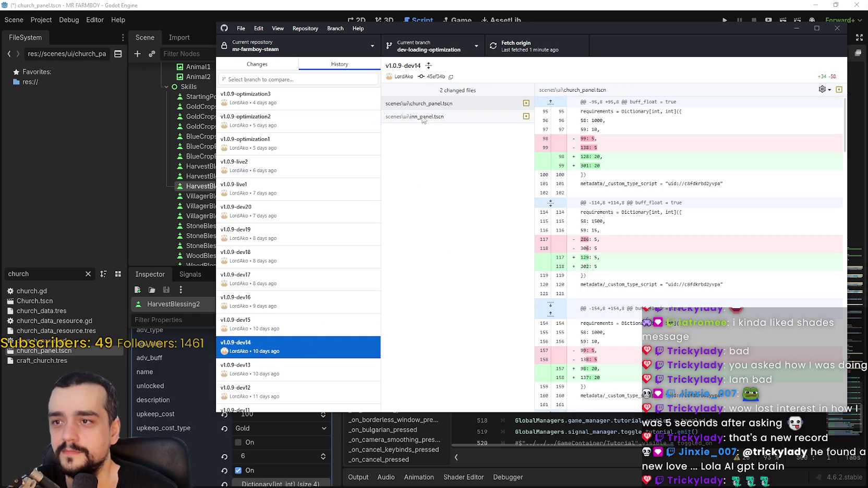
scroll(356, 286, down, 3)
click(295, 282)
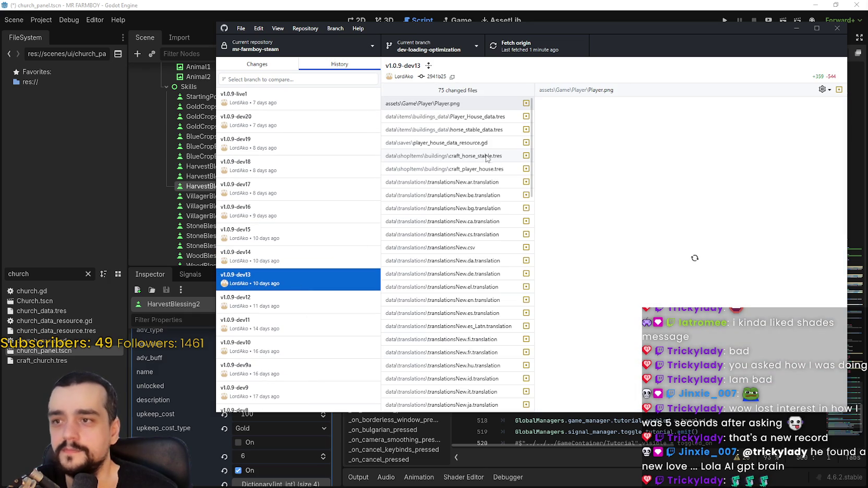
scroll(454, 208, down, 10)
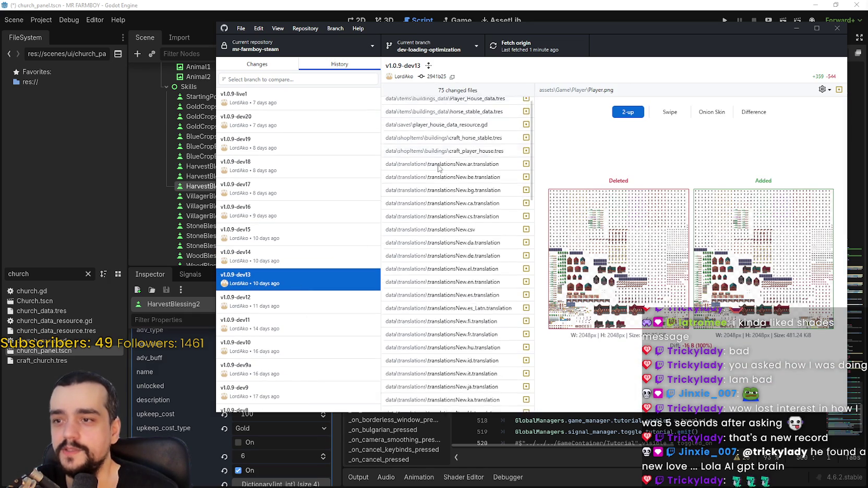
scroll(466, 298, down, 1)
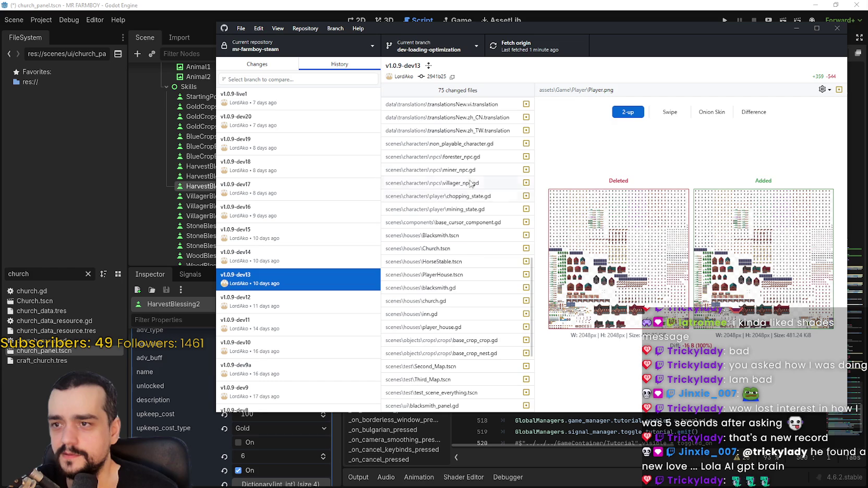
click(456, 159)
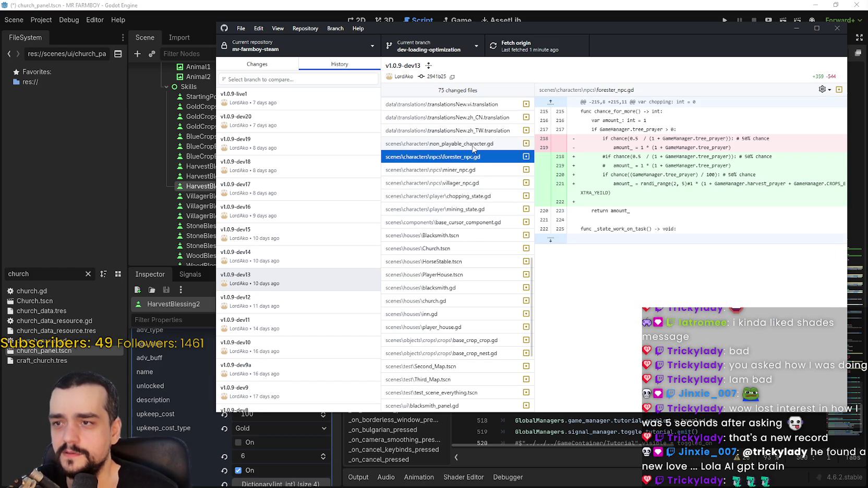
scroll(471, 298, down, 3)
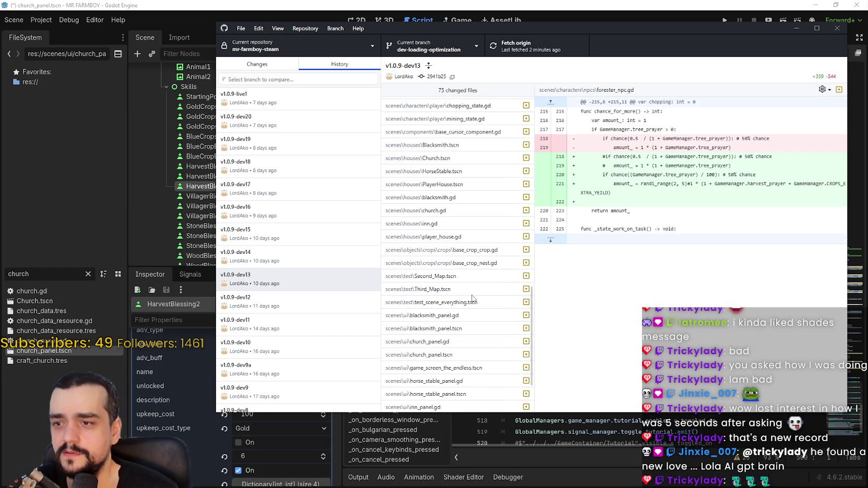
click(475, 253)
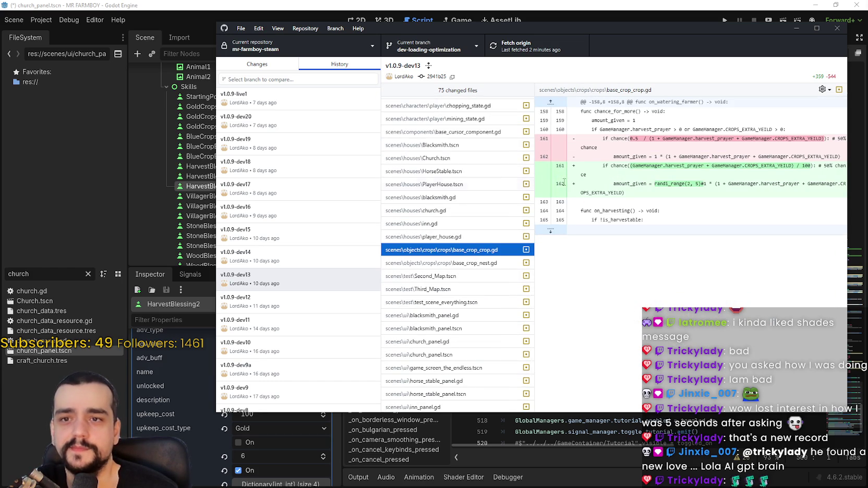
- Widen GitHub Desktop leftward and place the Standard calculator over the commit history
drag(218, 195, 43, 198)
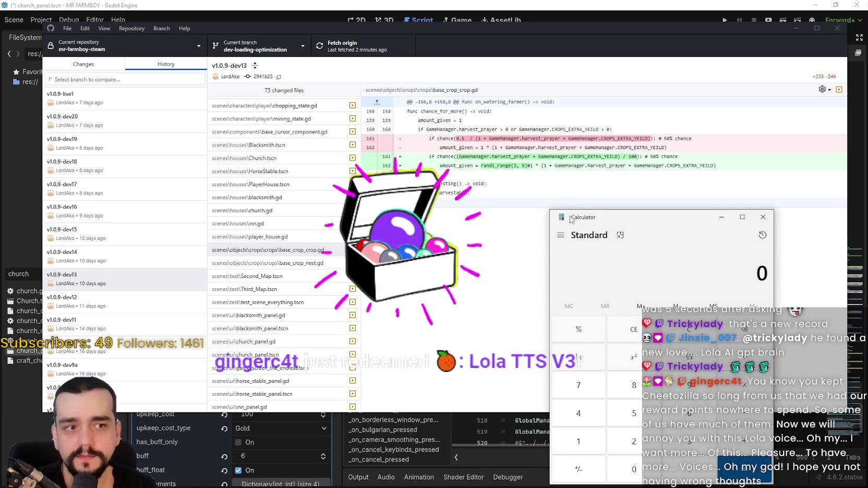
mouse_move(635, 221)
mouse_down()
mouse_move(303, 112)
mouse_move(280, 38)
mouse_up()
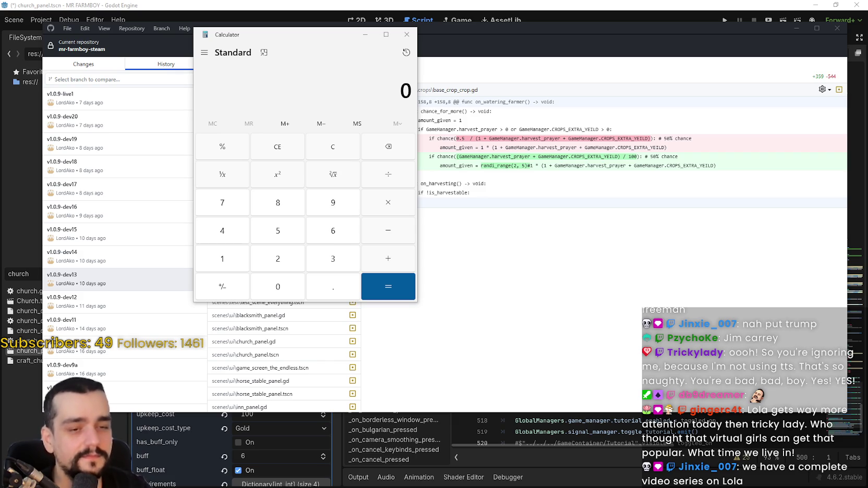
- Close the calculator over the commit diff and switch to Discord's stream-chat channel
click(406, 34)
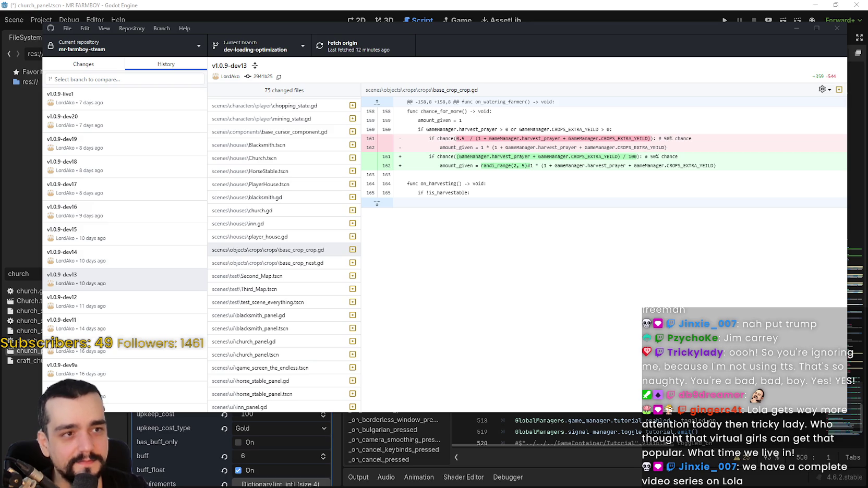
key(alt+Tab)
scroll(527, 206, up, 3)
scroll(524, 203, up, 1)
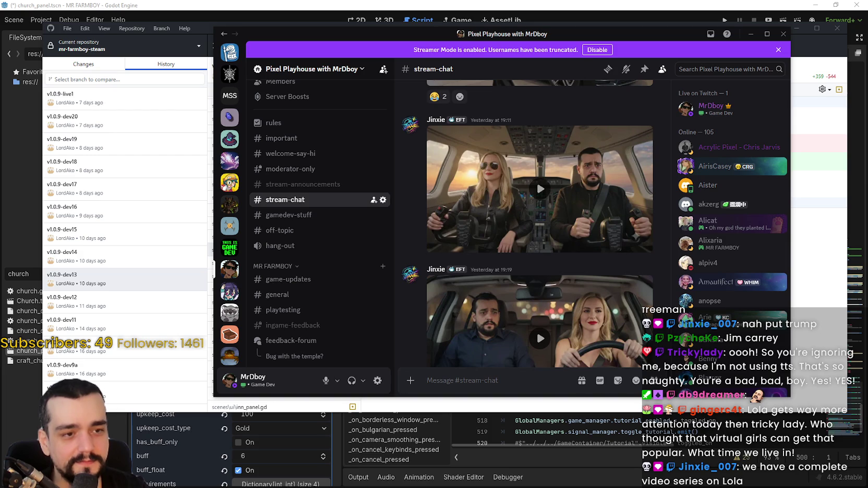
- Scroll back to the 02 June posts, maximize Discord, and enlarge the phone live-stream image
scroll(545, 220, up, 10)
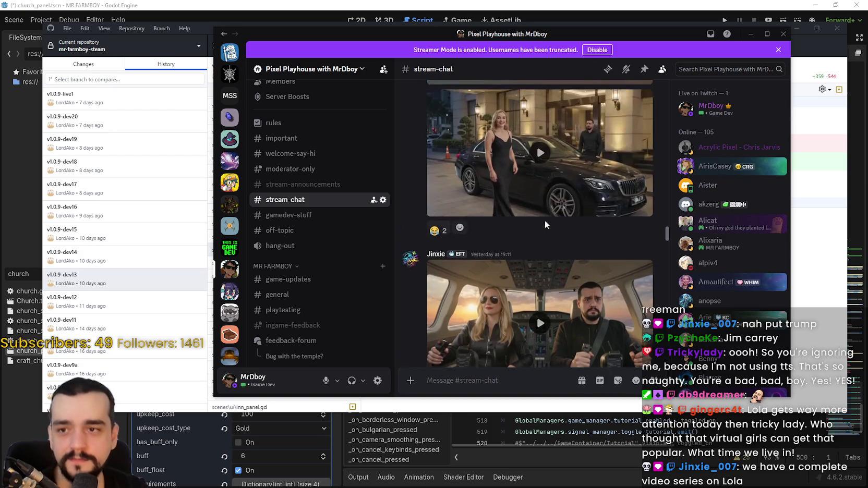
scroll(559, 266, up, 10)
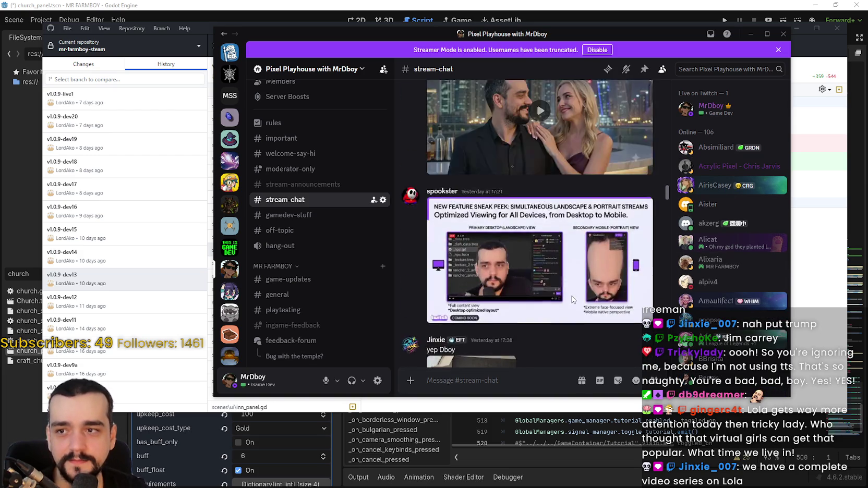
scroll(554, 272, up, 10)
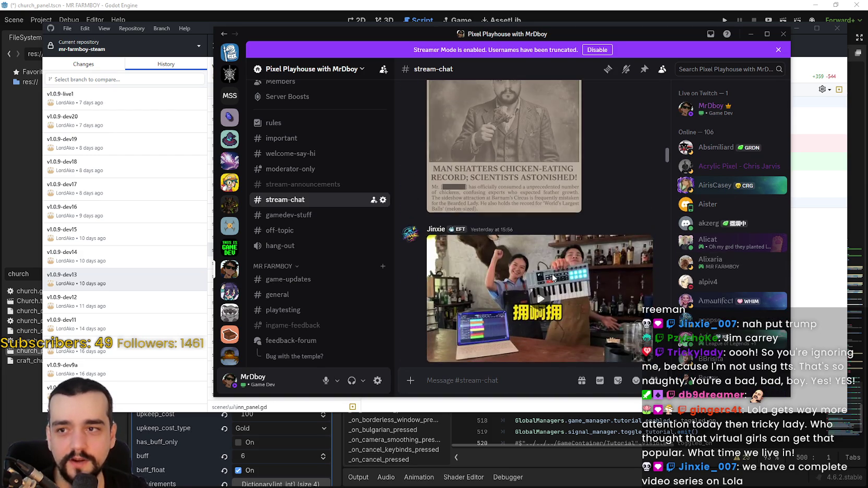
scroll(552, 268, up, 10)
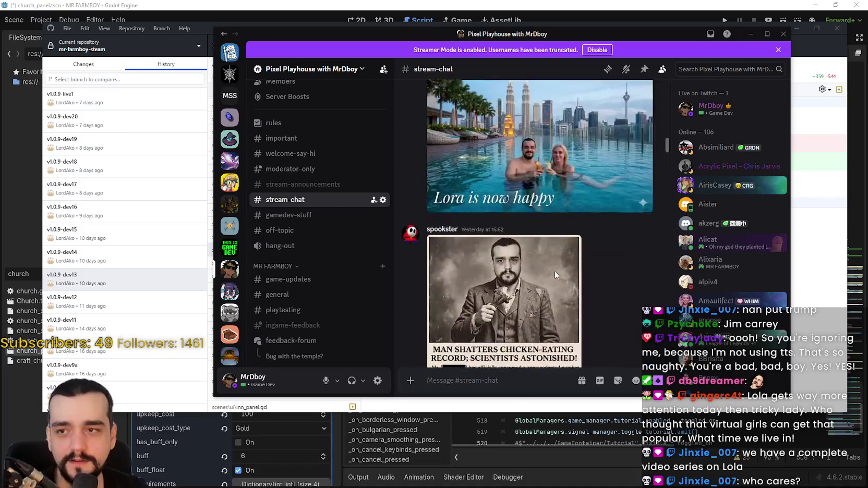
scroll(558, 300, up, 10)
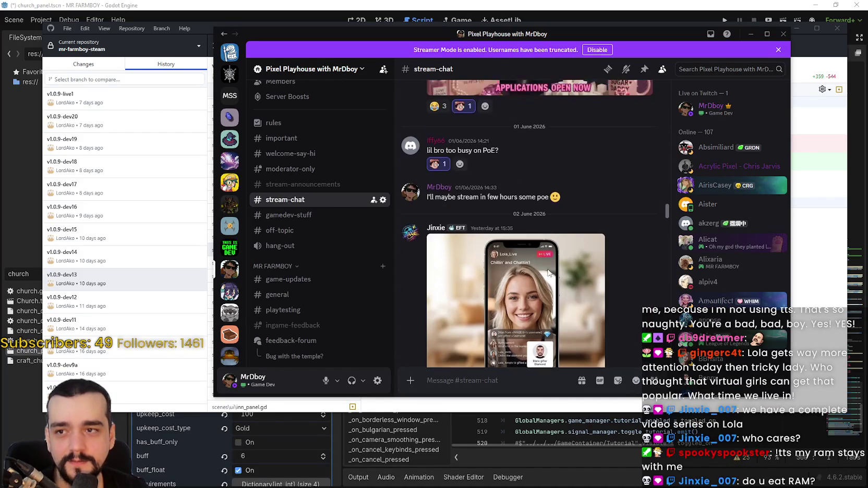
scroll(537, 289, down, 2)
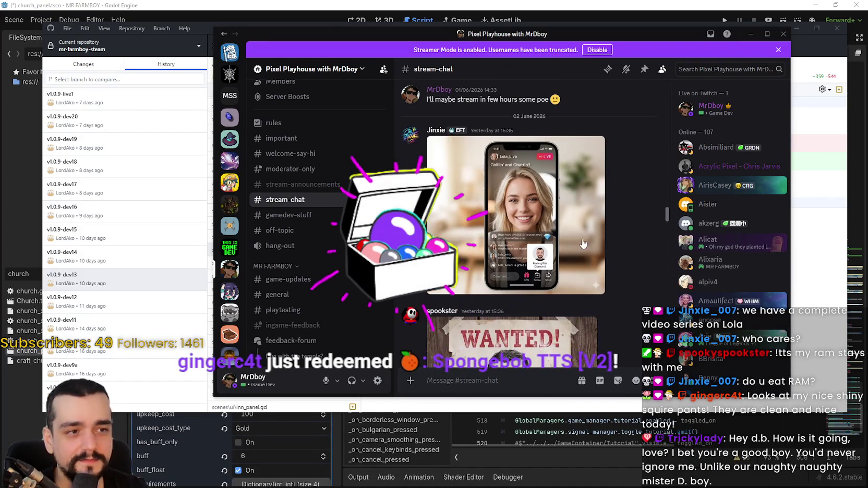
click(764, 34)
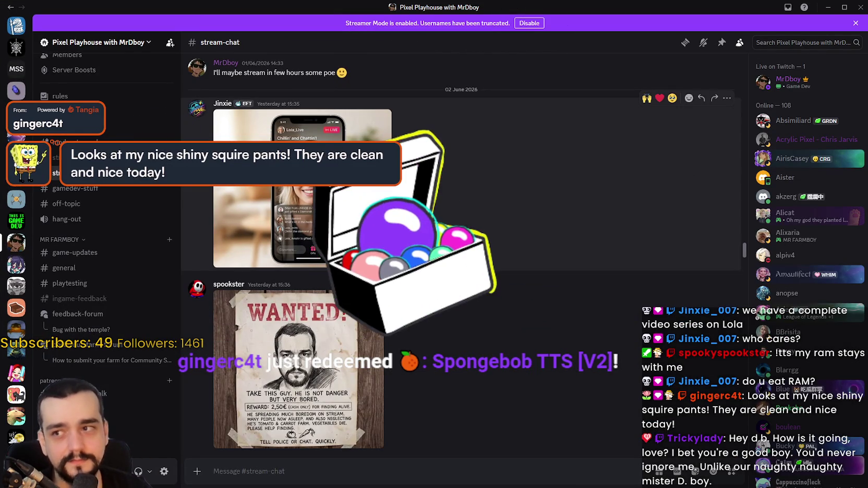
click(386, 206)
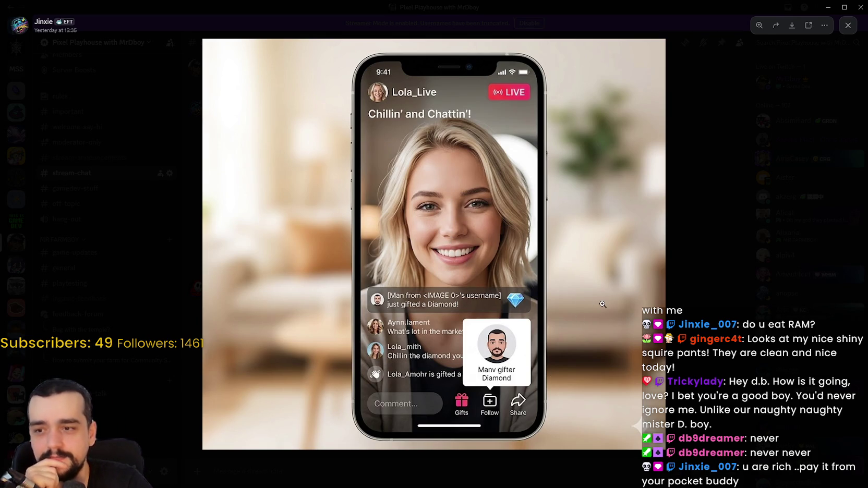
- Zoom in and out on the phone image, then close it and return to the chat
click(588, 312)
click(708, 309)
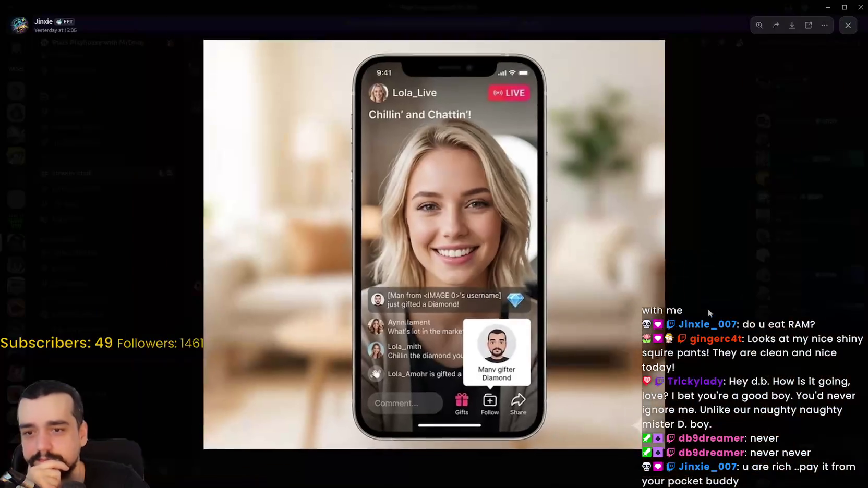
click(708, 309)
scroll(493, 254, down, 3)
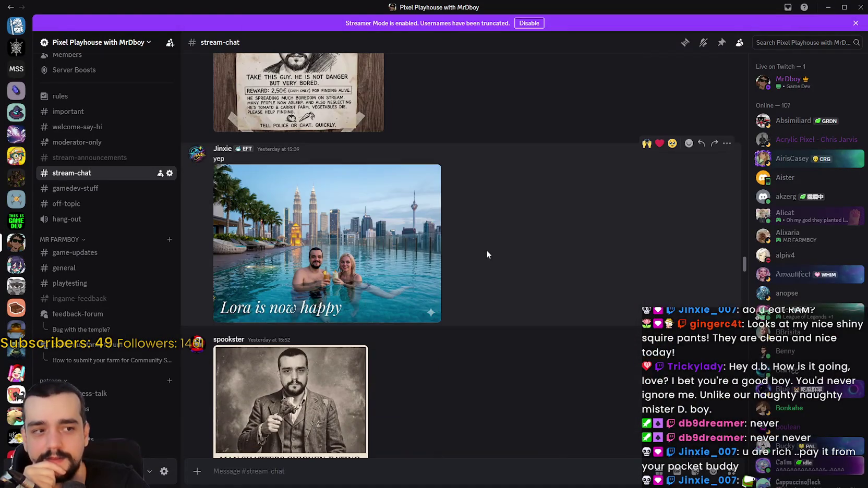
scroll(486, 250, down, 3)
scroll(481, 252, up, 3)
- View the 'Lora is now happy' pool photo enlarged, then play the pool video full screen
click(417, 219)
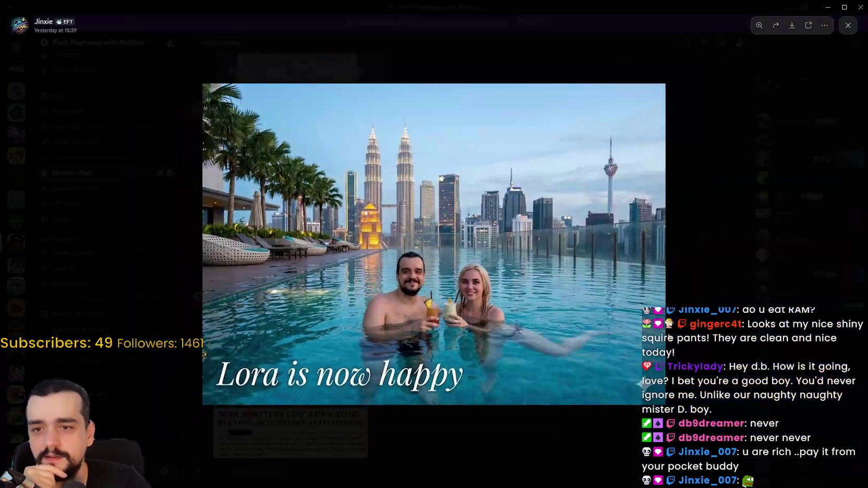
key(Escape)
scroll(472, 267, down, 5)
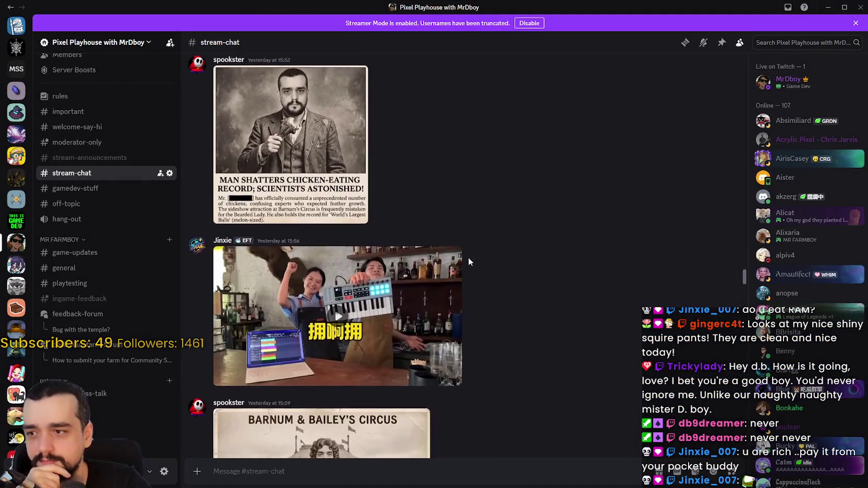
scroll(469, 256, down, 6)
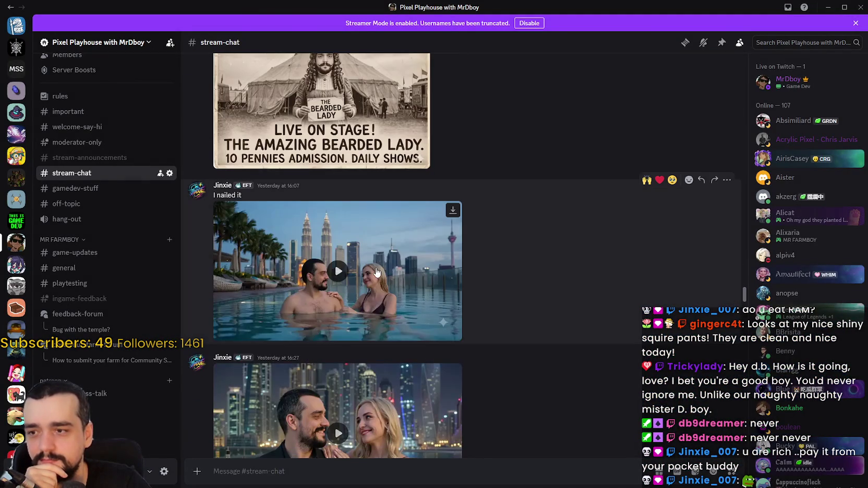
click(455, 303)
click(455, 335)
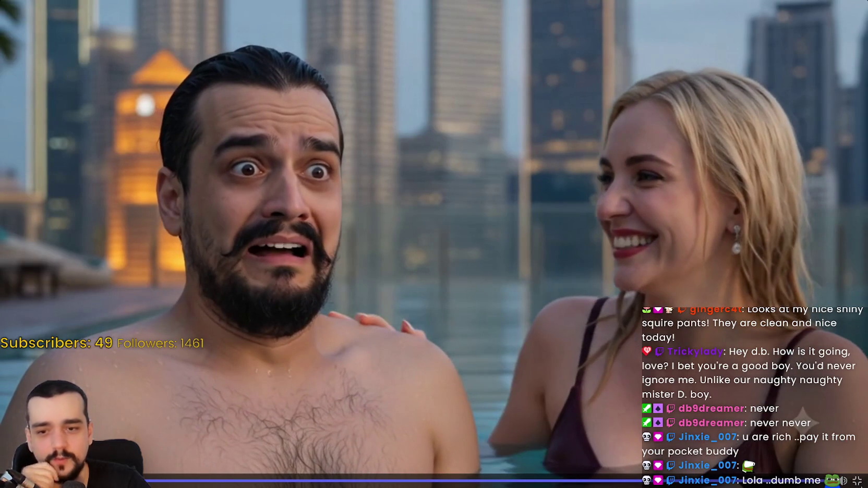
- Leave the pool video and watch the next video full screen, pausing it before exiting
key(Escape)
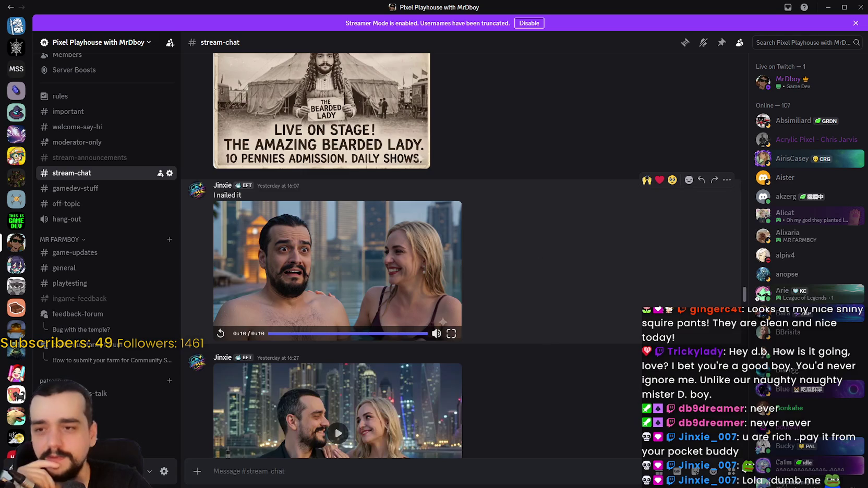
scroll(454, 261, down, 3)
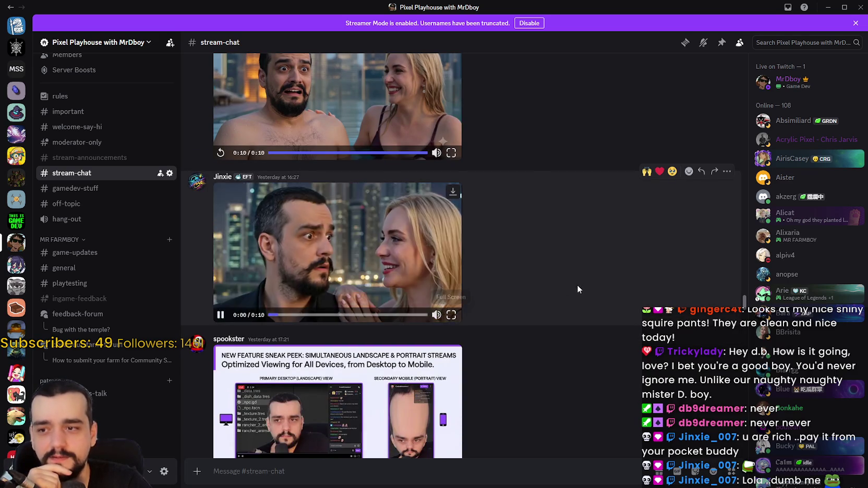
click(452, 321)
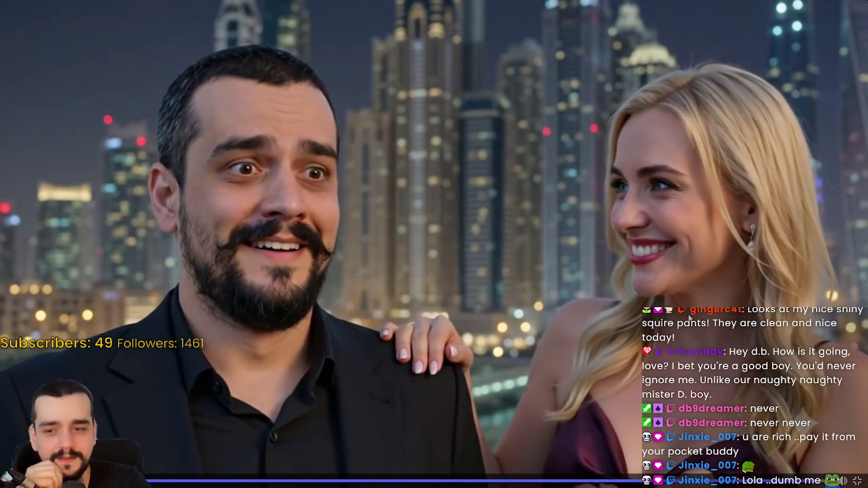
click(702, 356)
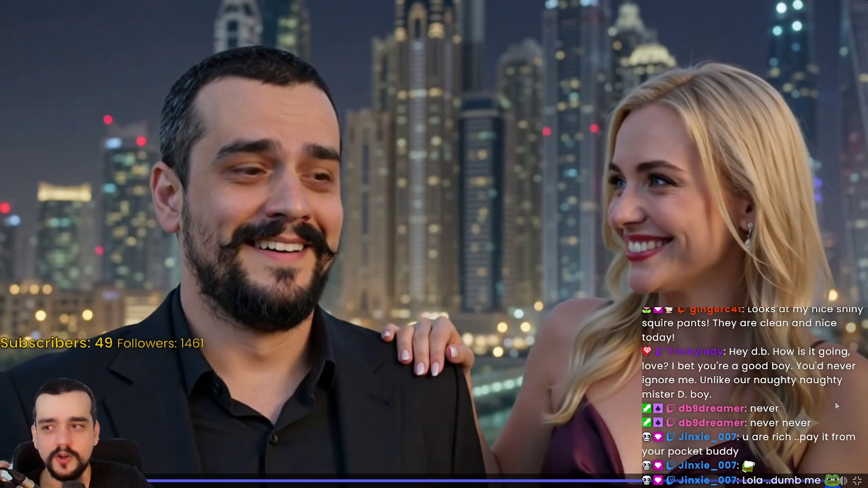
key(Escape)
- View the landscape-and-portrait sneak-peek image enlarged, then close it
scroll(560, 303, down, 4)
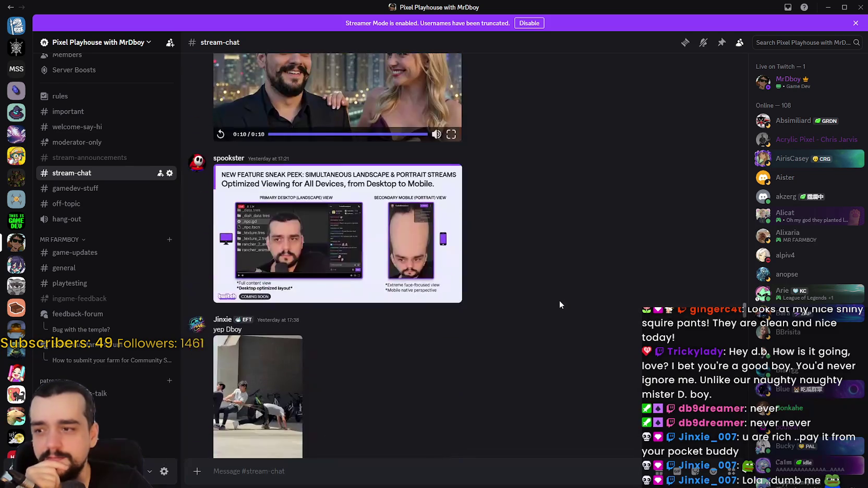
click(399, 209)
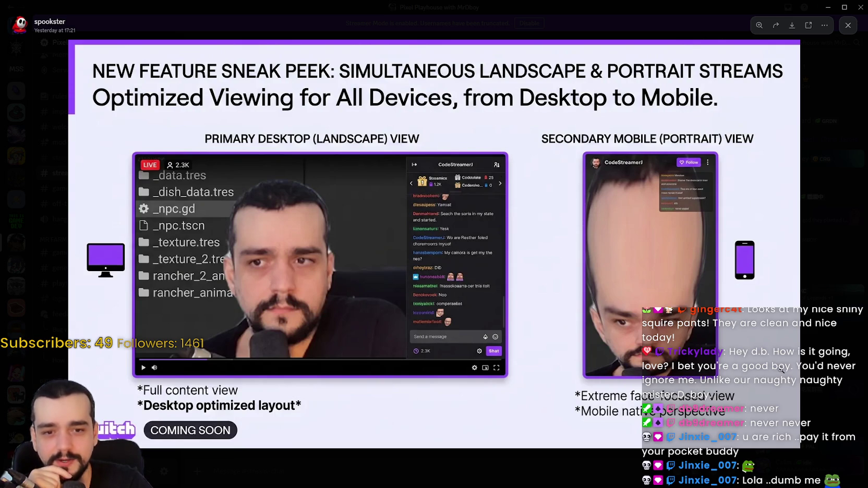
key(Escape)
- Watch the following stream-chat video full screen and return to the channel
scroll(405, 287, down, 5)
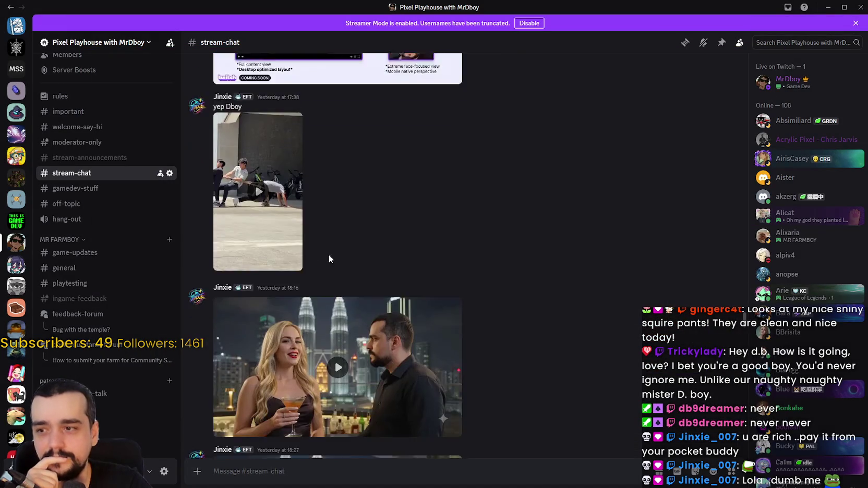
click(411, 285)
click(453, 287)
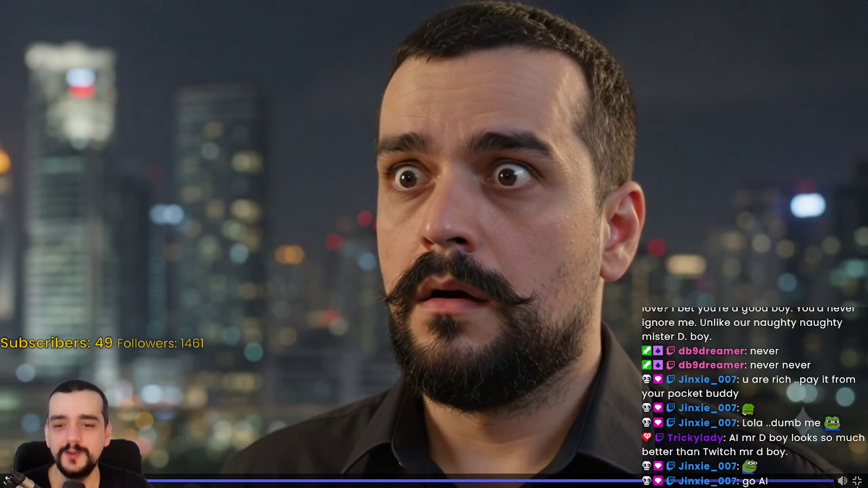
key(Escape)
- Play the night-skyline balcony video full screen through to 0:10
scroll(459, 235, down, 3)
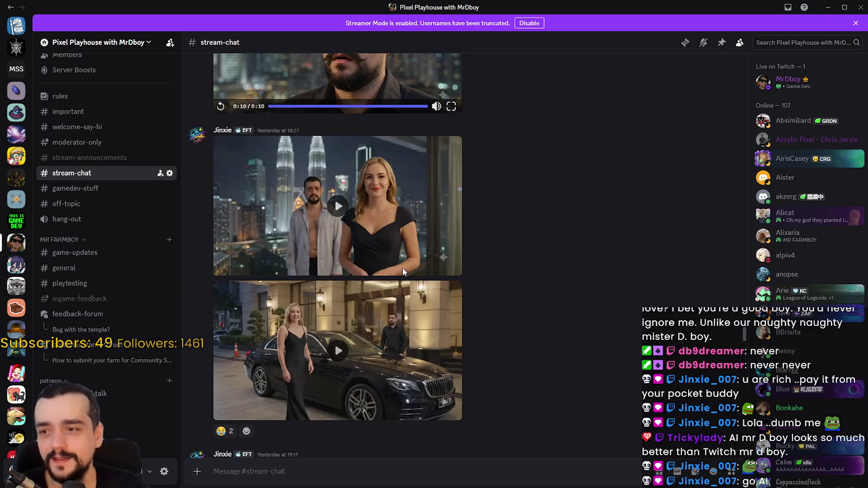
click(337, 205)
click(452, 269)
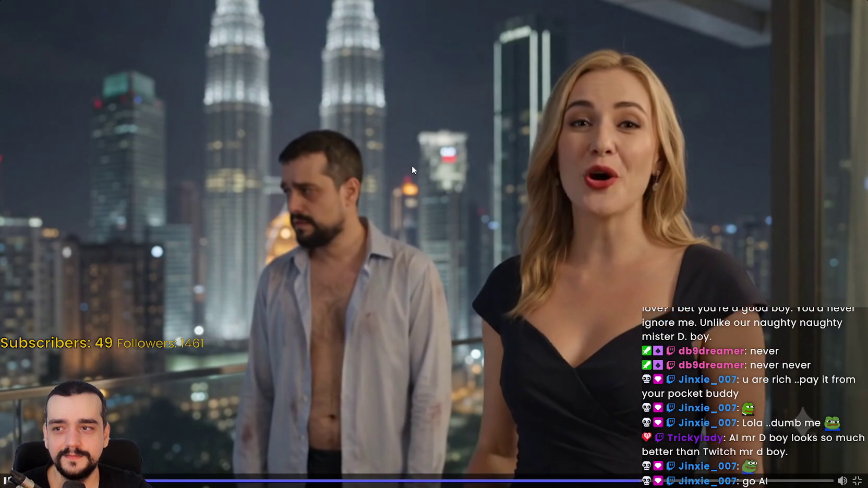
mouse_move(422, 197)
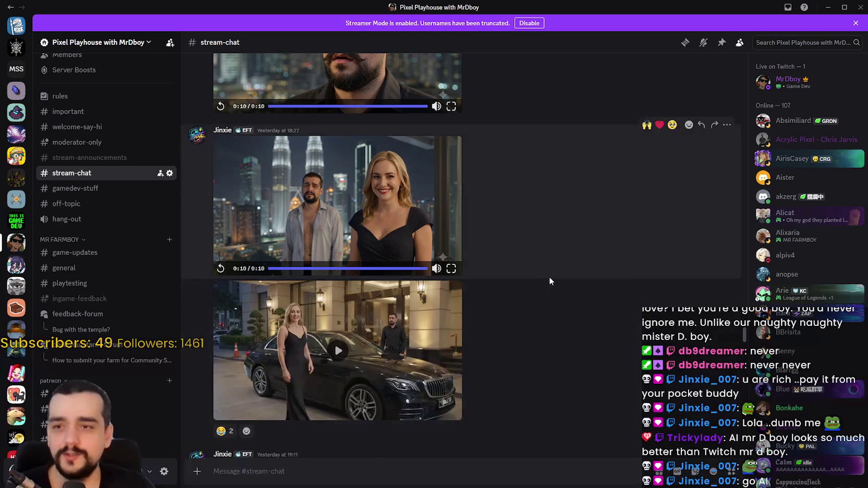
- Watch the black car video full screen, pause it, and return to the channel
scroll(553, 278, down, 2)
click(405, 294)
click(450, 323)
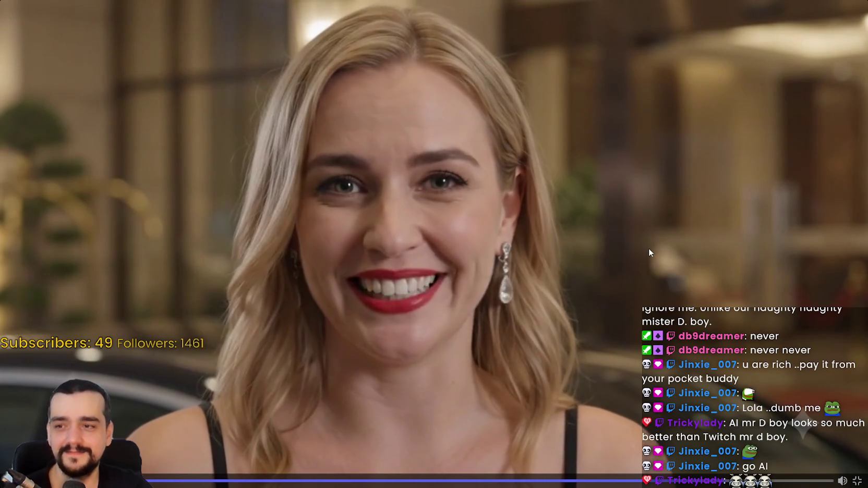
click(641, 235)
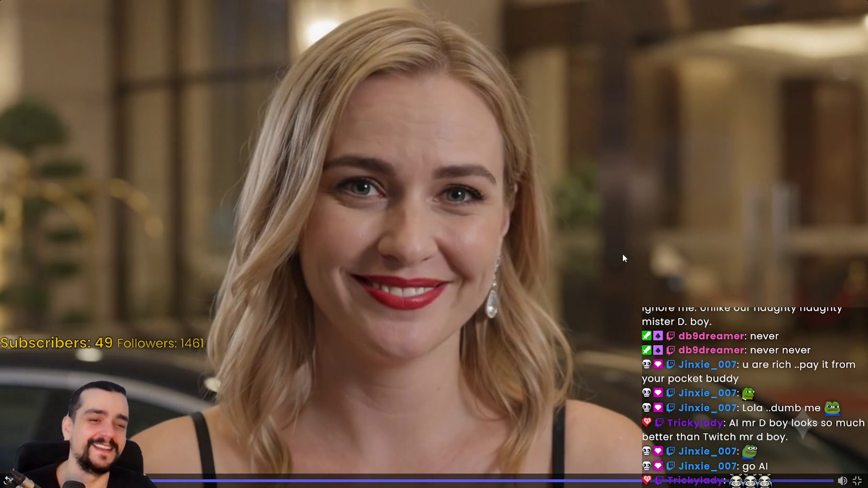
key(Escape)
- Watch the cockpit video full screen, pausing and resuming it once
scroll(423, 299, down, 3)
click(424, 300)
click(451, 320)
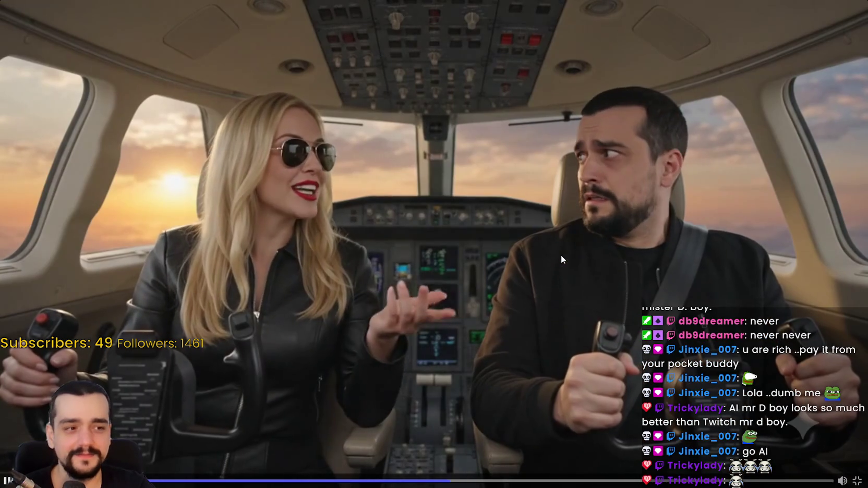
click(546, 258)
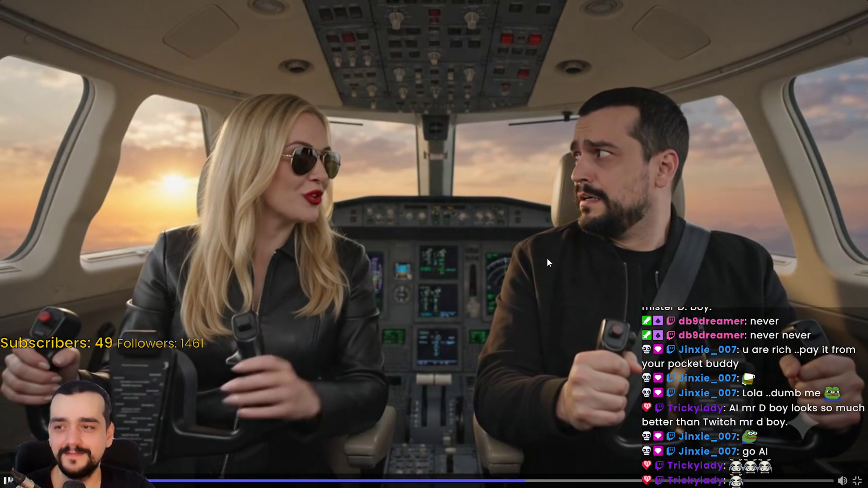
click(688, 282)
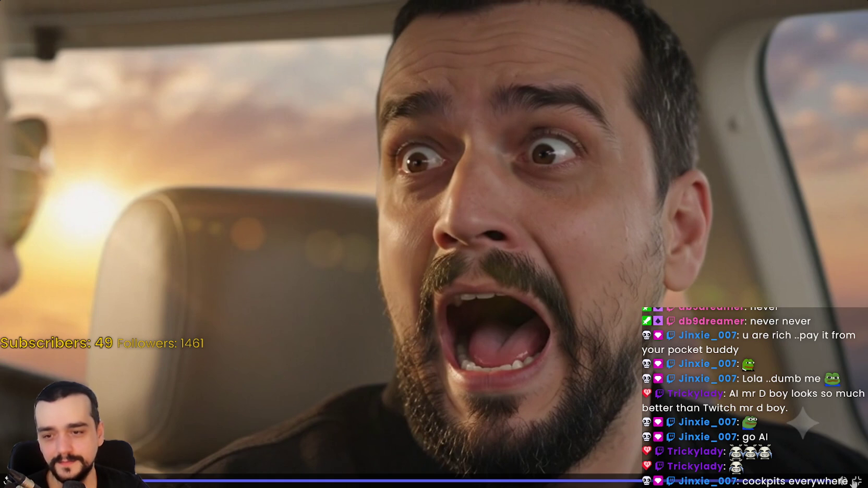
key(Escape)
- Watch the night-time car-interior video full screen, pausing and resuming, until it ends
scroll(510, 243, down, 3)
click(338, 286)
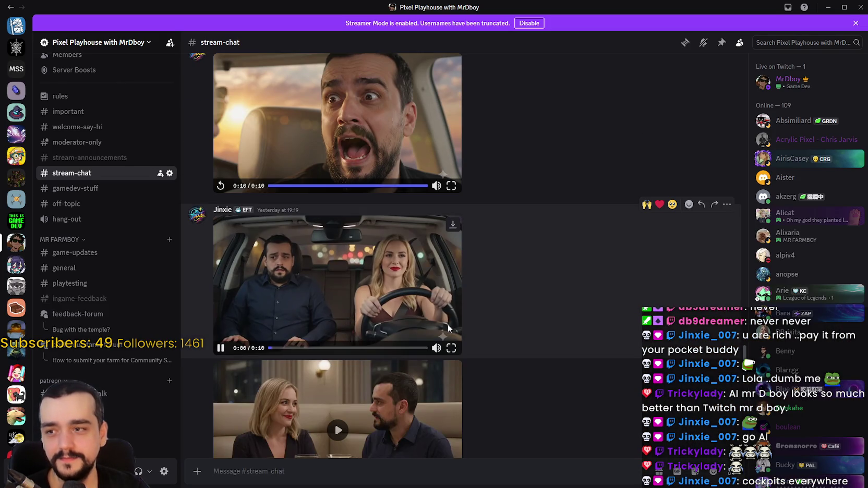
click(451, 349)
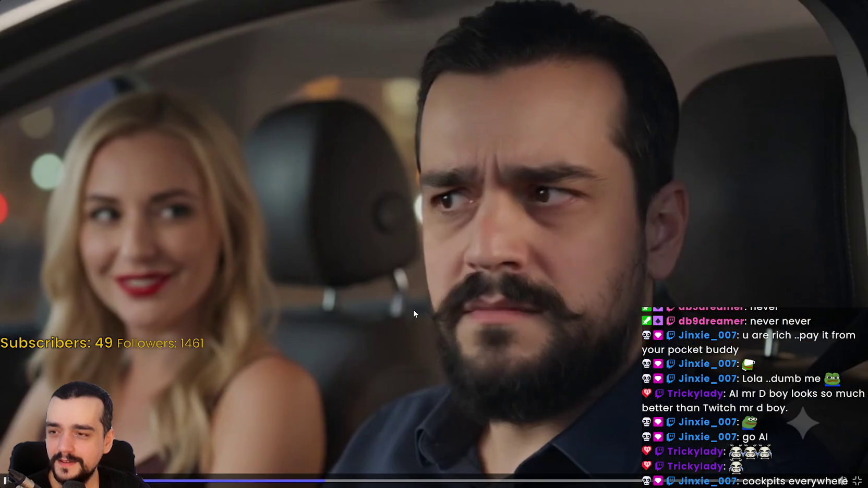
click(239, 295)
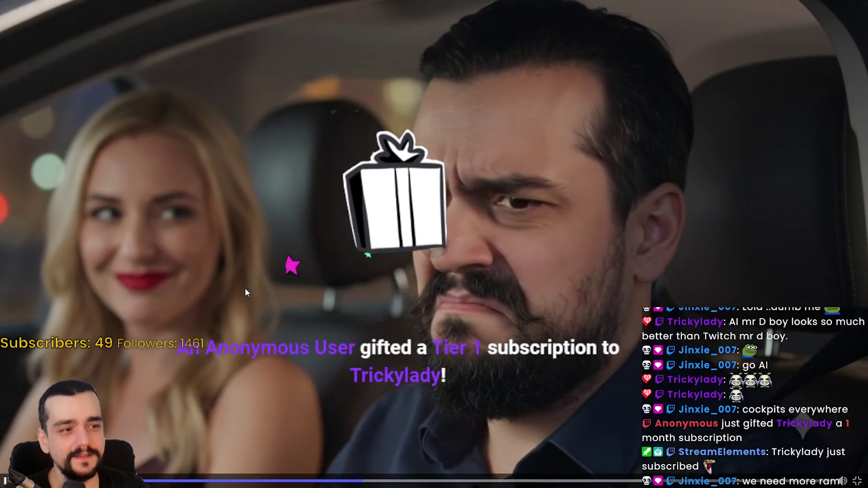
click(244, 286)
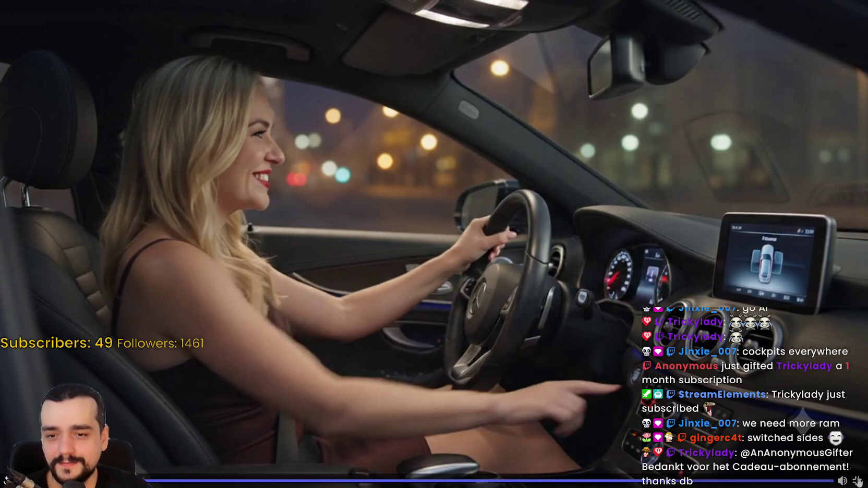
key(Escape)
scroll(490, 236, down, 5)
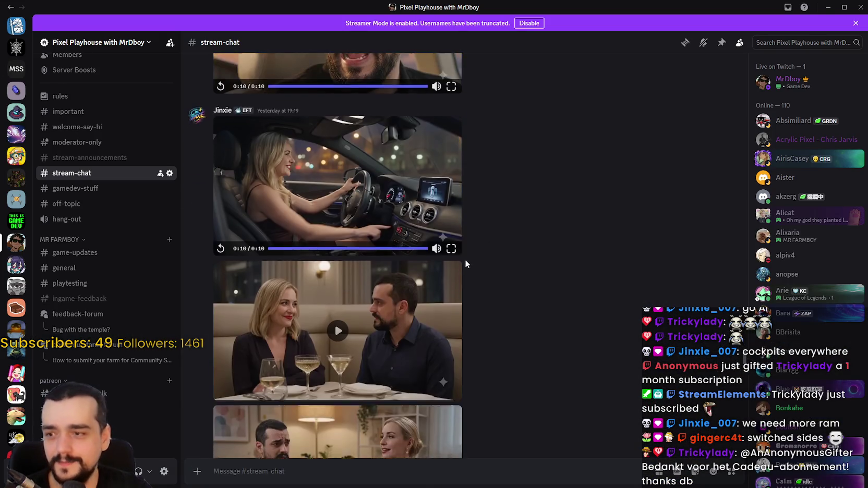
- Watch the restaurant video full screen, then exit back to the channel
click(449, 264)
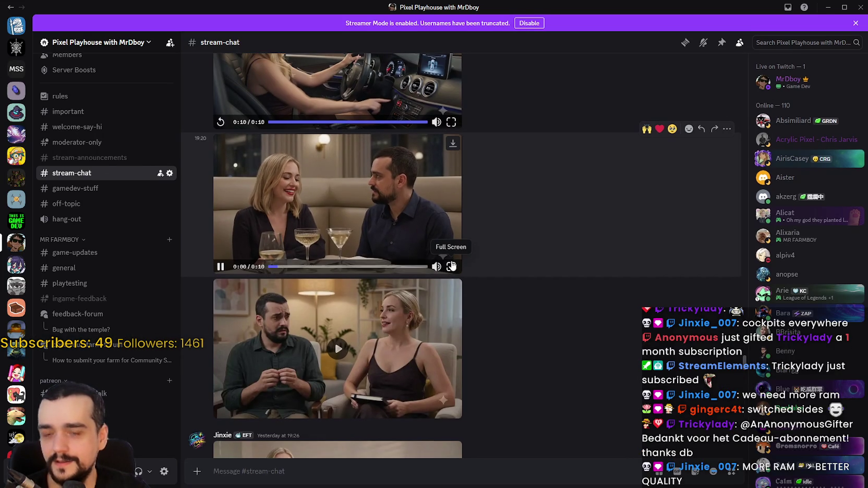
click(452, 266)
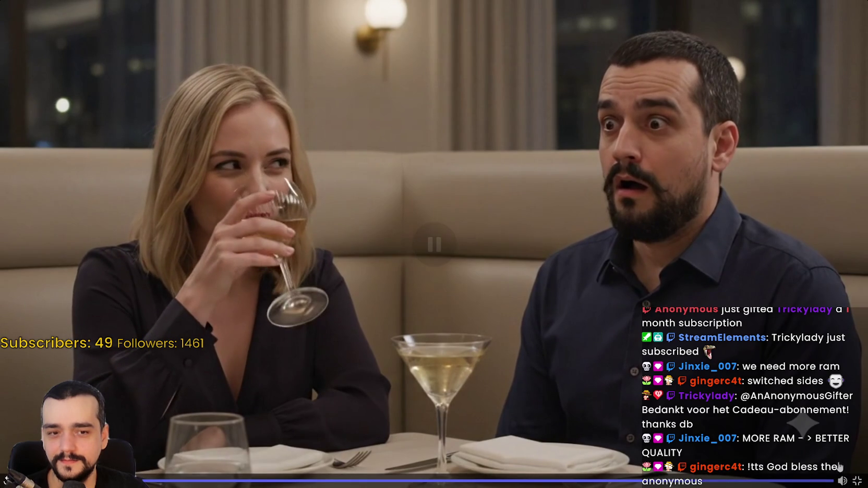
click(857, 481)
scroll(500, 281, down, 5)
- Watch the living-room video full screen, pausing it before exiting
click(446, 225)
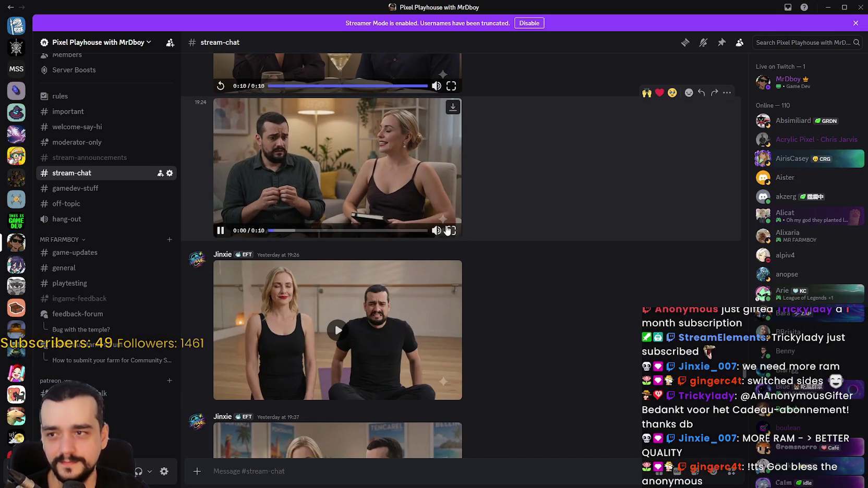
click(451, 230)
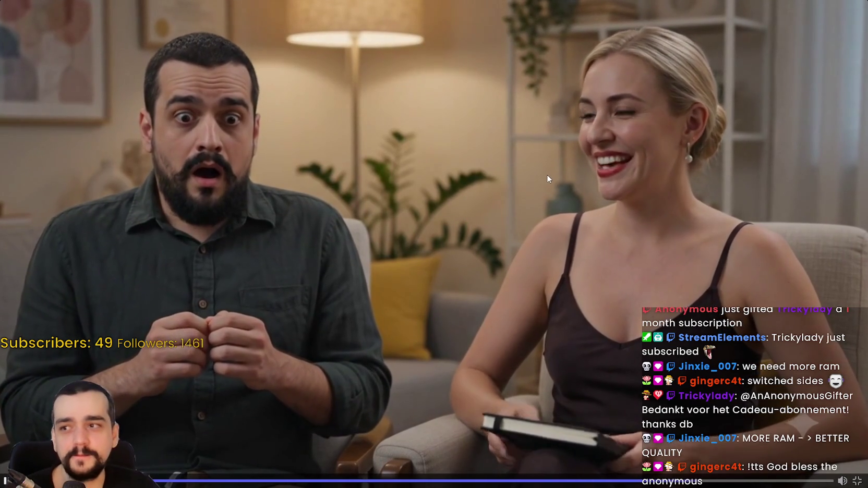
click(535, 132)
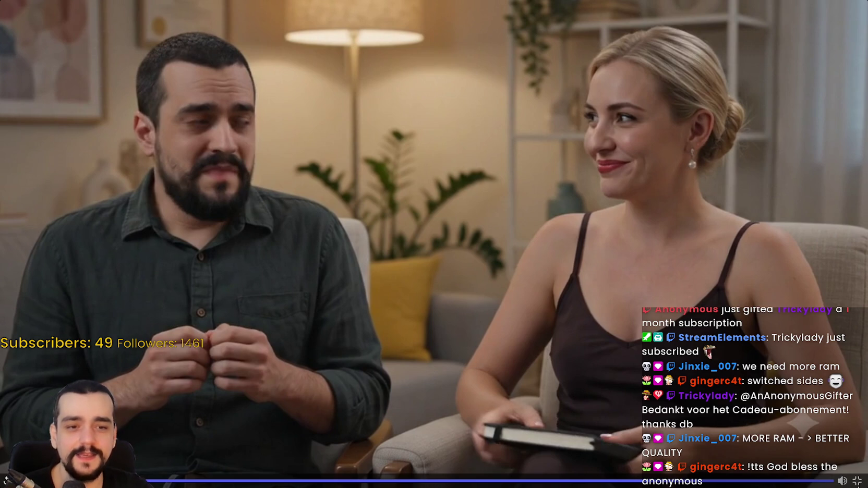
key(Escape)
scroll(390, 205, down, 3)
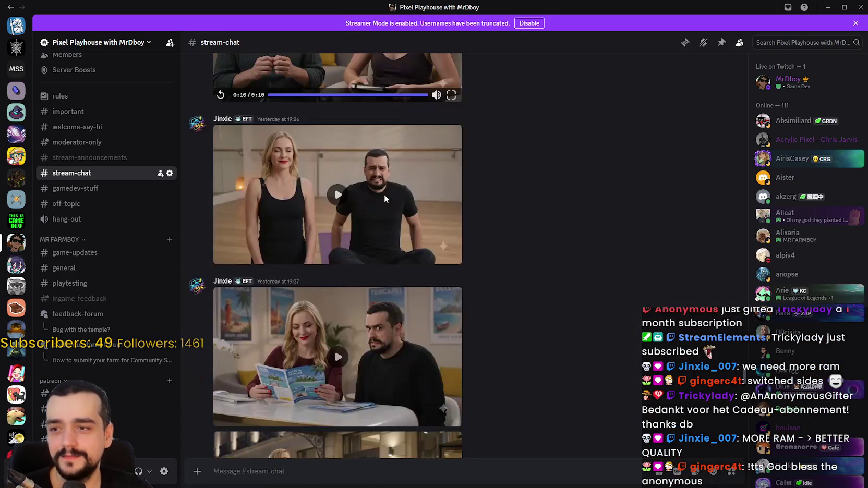
- Play the yoga-studio couple video full screen through to 0:10
click(391, 205)
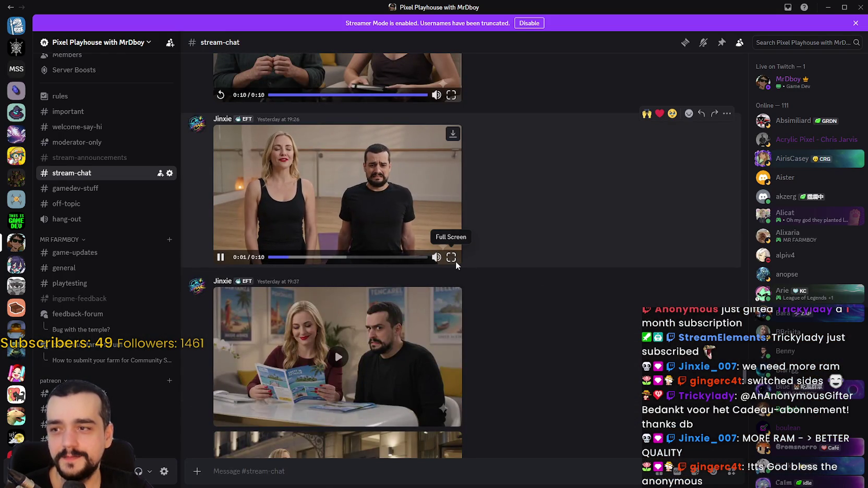
click(451, 258)
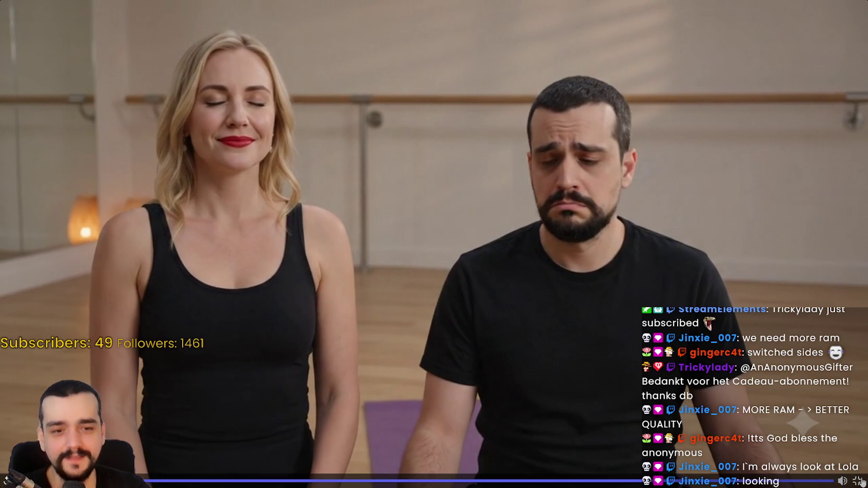
key(Escape)
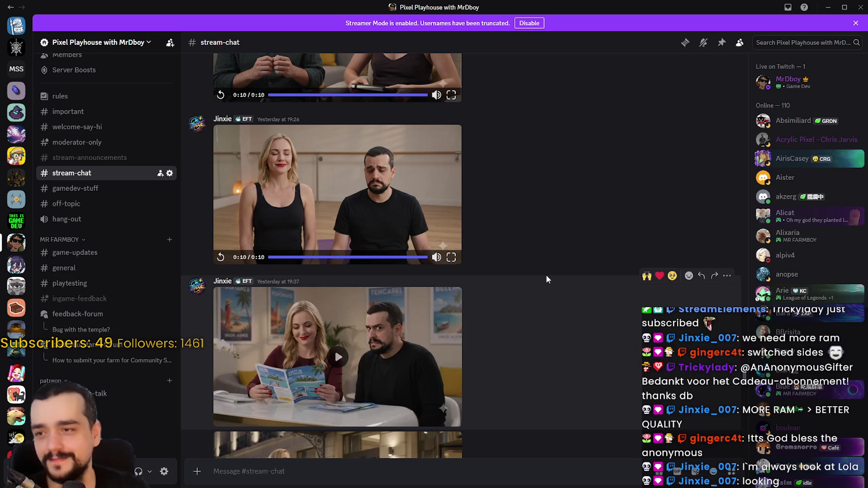
- Watch the travel-brochure video full screen, then exit back to the channel
scroll(538, 268, down, 4)
click(384, 139)
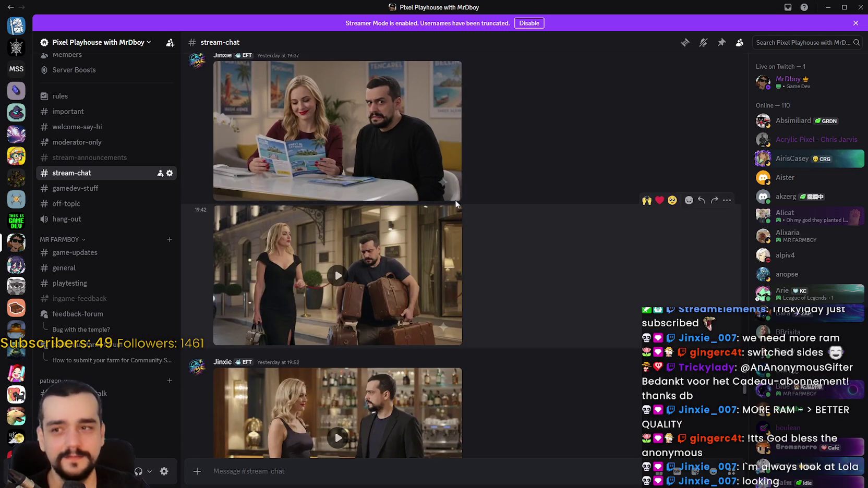
click(451, 192)
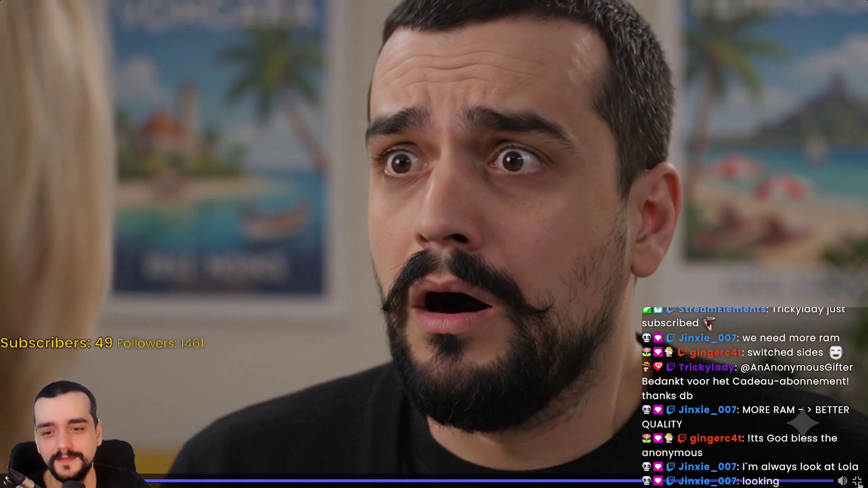
key(Escape)
- Watch the hotel-luggage video full screen, pausing it with Space before exiting
scroll(411, 196, down, 3)
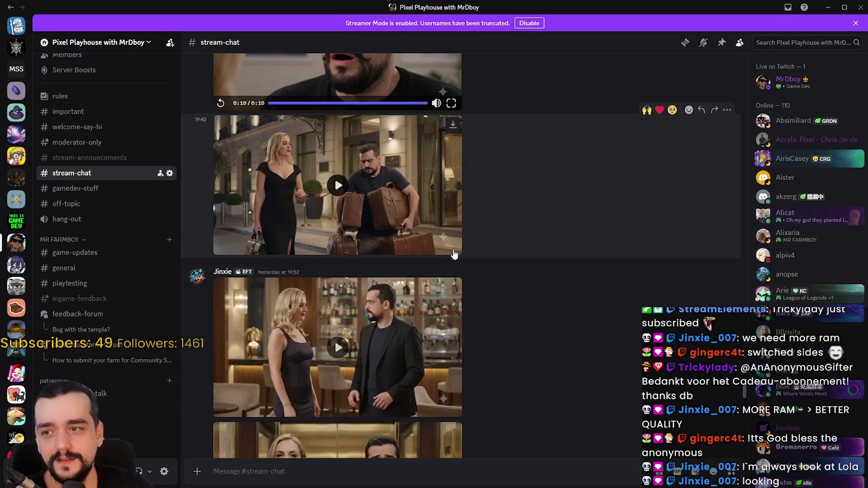
click(445, 245)
click(451, 248)
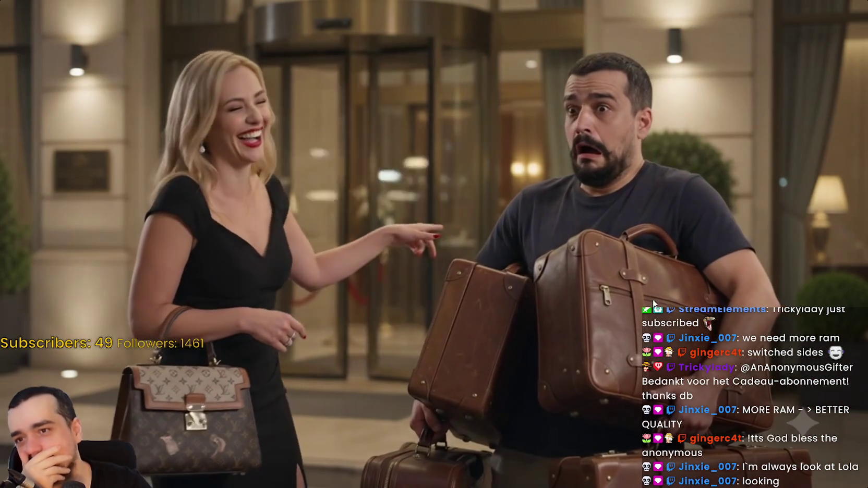
key(space)
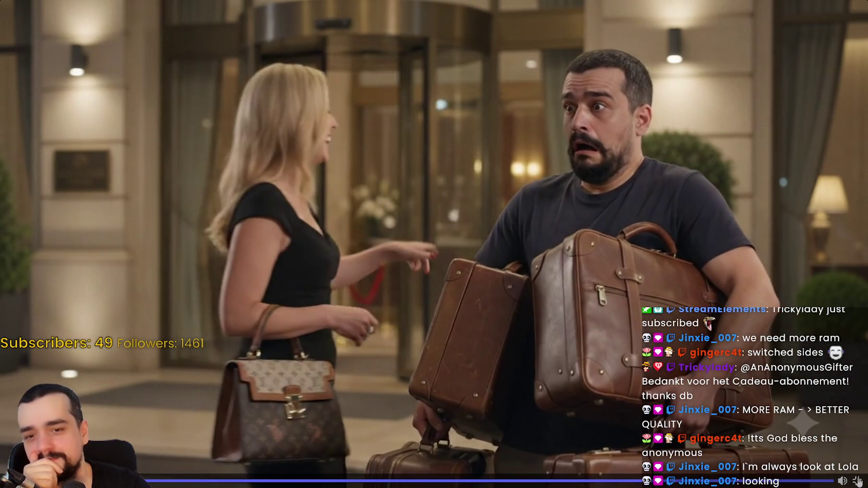
key(Escape)
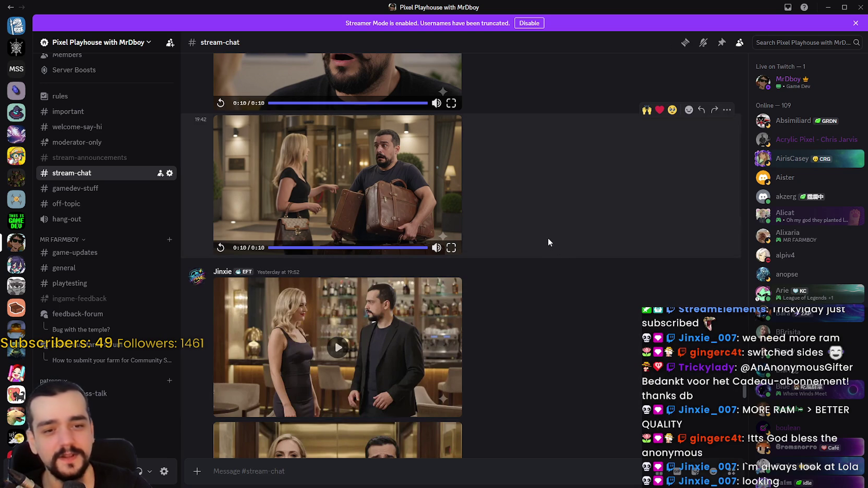
- Play the hotel-bar couple video full screen, pausing and resuming it
scroll(464, 278, down, 2)
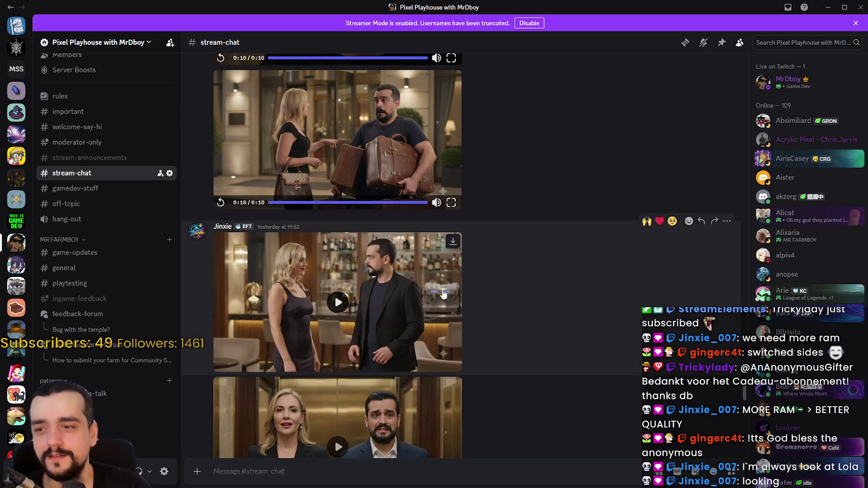
scroll(427, 272, down, 4)
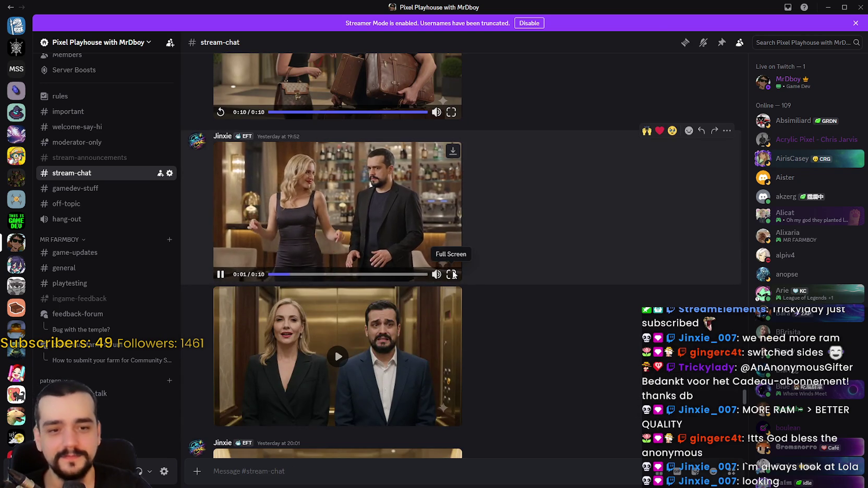
click(451, 273)
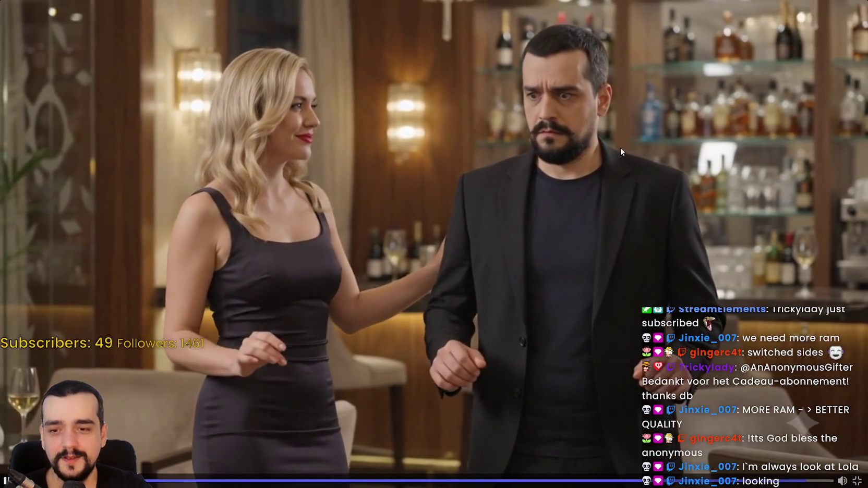
click(635, 191)
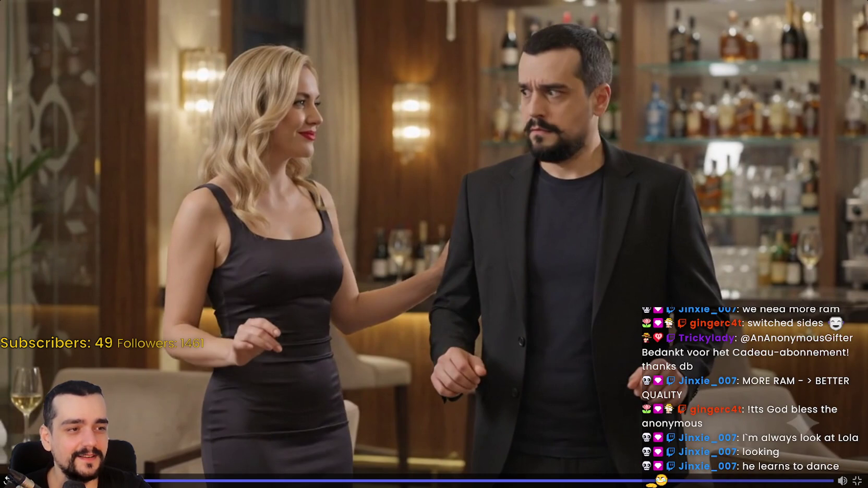
click(590, 250)
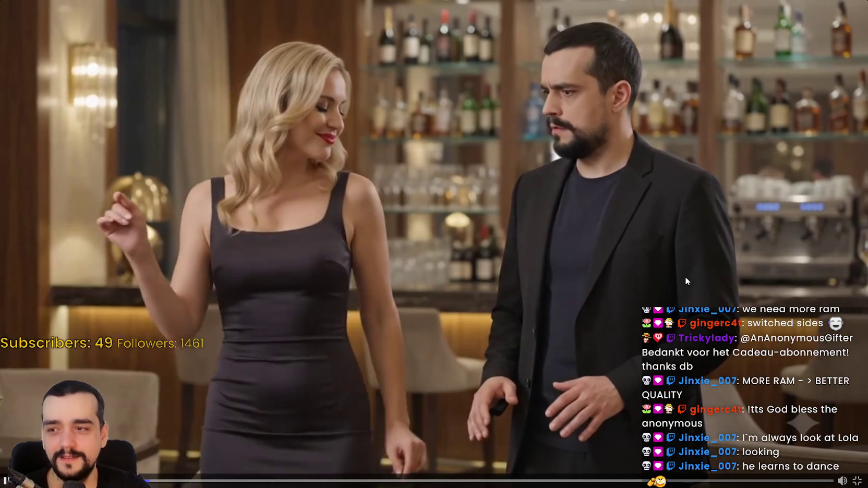
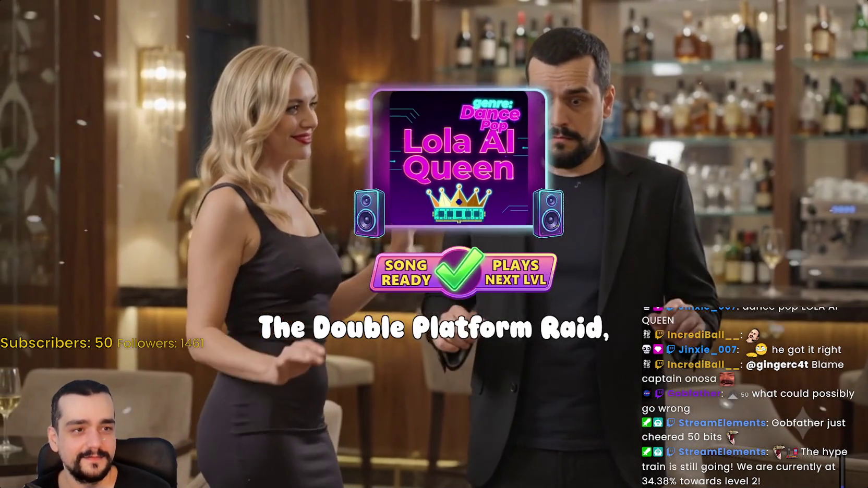
- Exit the fullscreen clip back to the #stream-chat channel and scroll down the posted clips
mouse_move(857, 480)
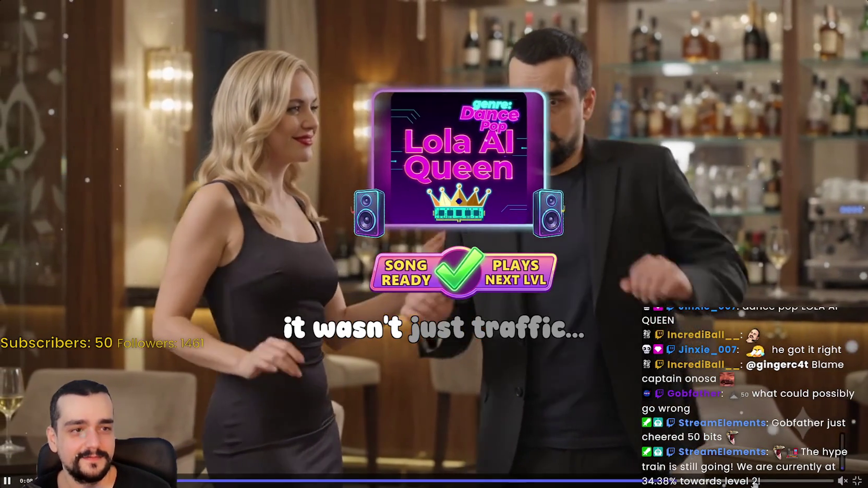
key(Escape)
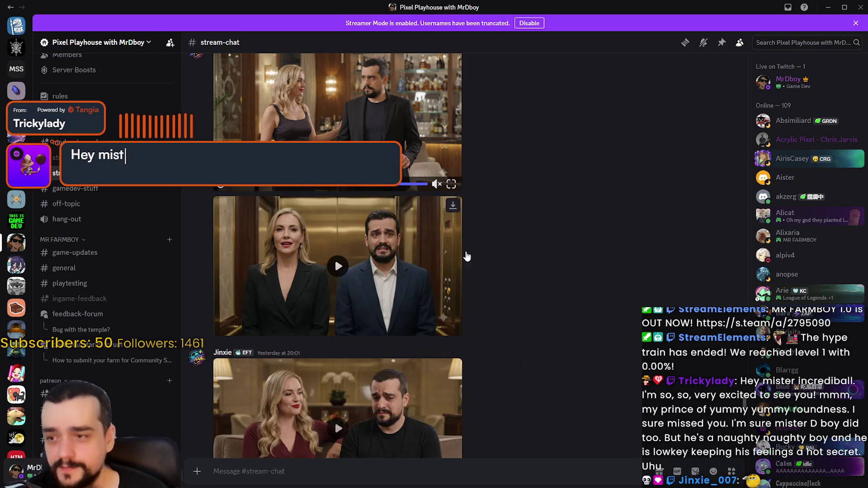
scroll(551, 309, down, 2)
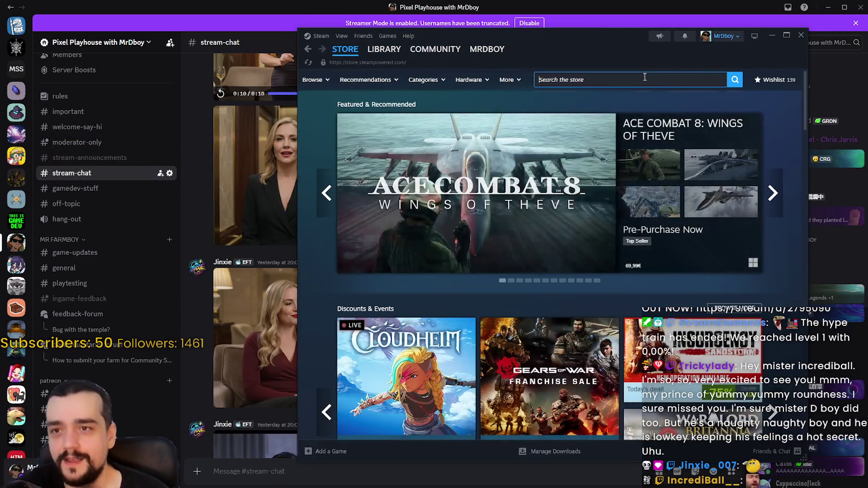
- Bring the Steam store window forward with its search box active
click(661, 80)
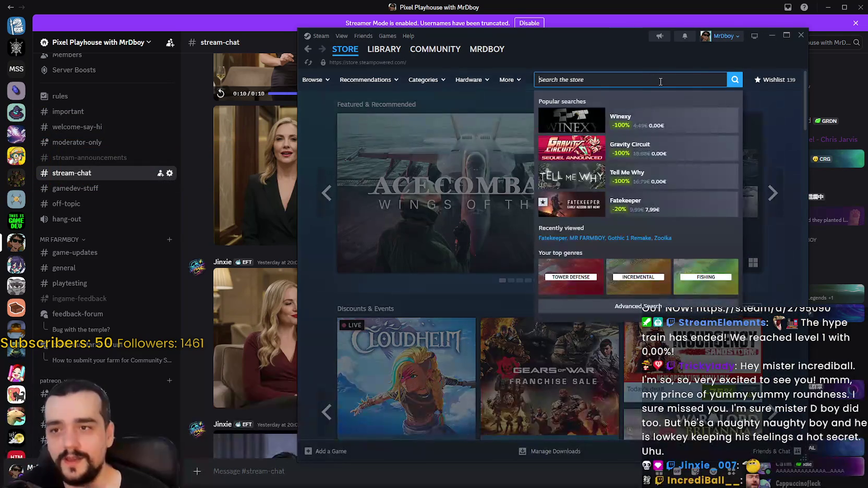
- Search for 'capyvarias', open its store page, and copy the page URL
text(cap)
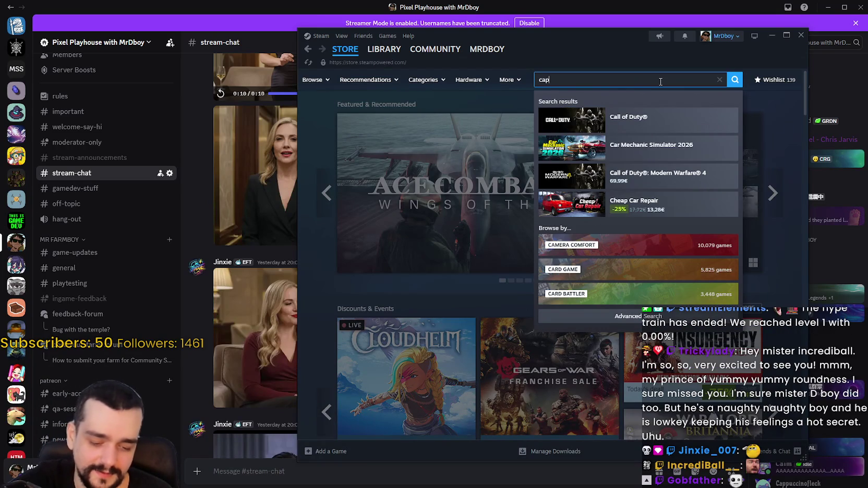
text(yv)
text(a)
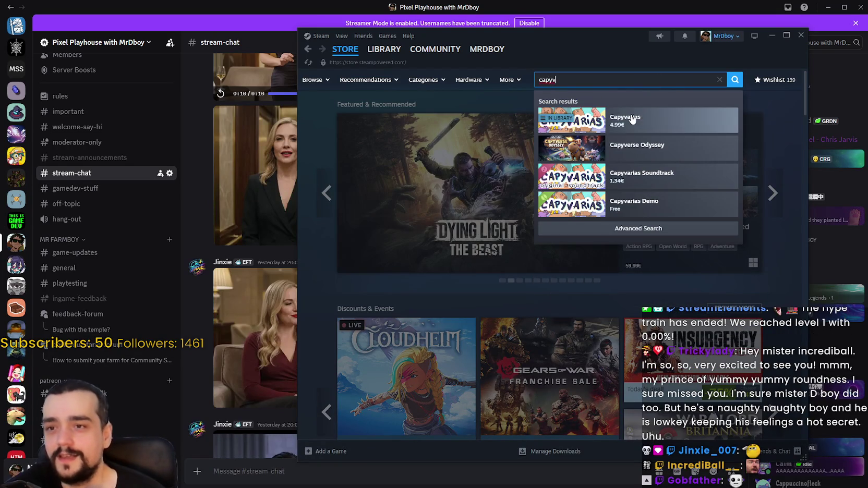
click(652, 117)
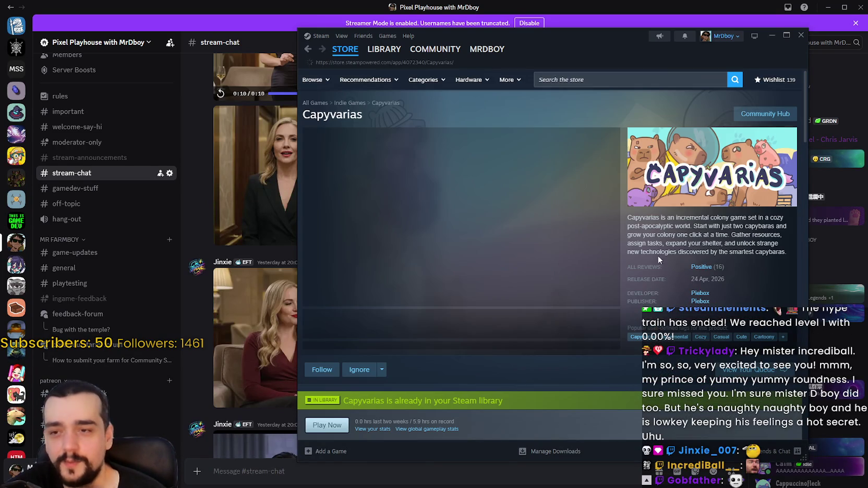
right_click(654, 241)
click(675, 300)
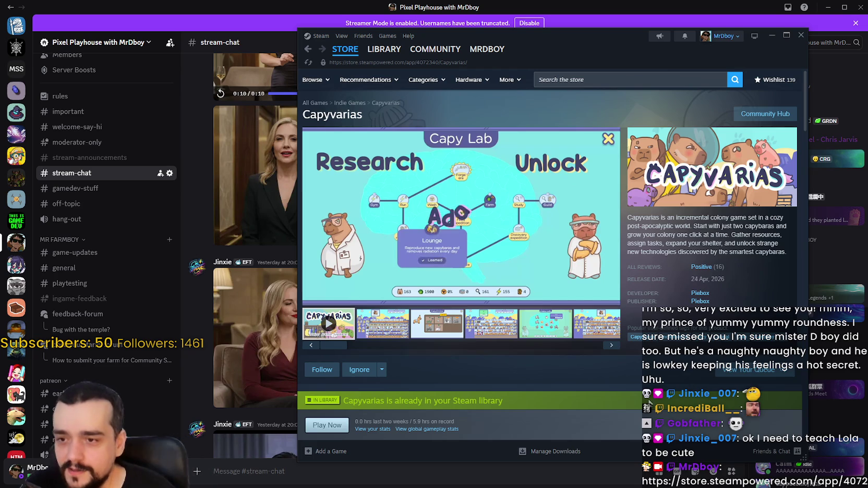
- Scroll the Capyvarias page and play its trailer
scroll(404, 320, down, 7)
scroll(417, 267, up, 1)
scroll(386, 270, up, 1)
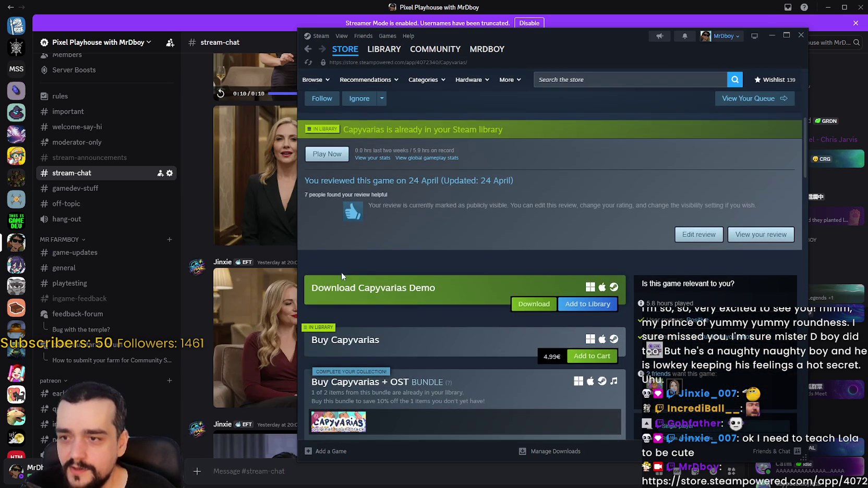
drag(397, 289, 494, 282)
scroll(396, 308, up, 2)
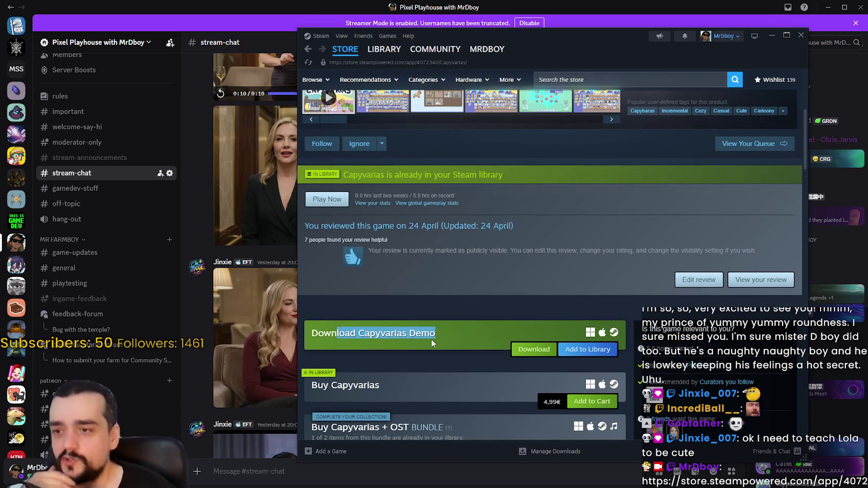
scroll(425, 359, up, 3)
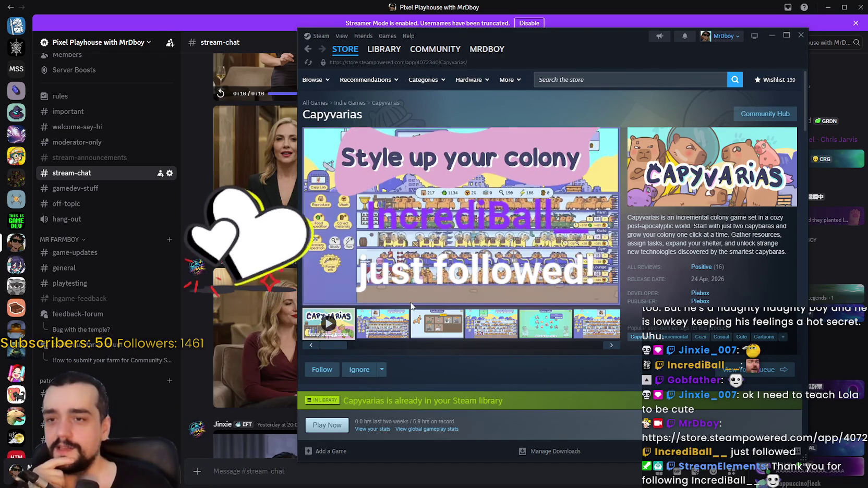
click(329, 323)
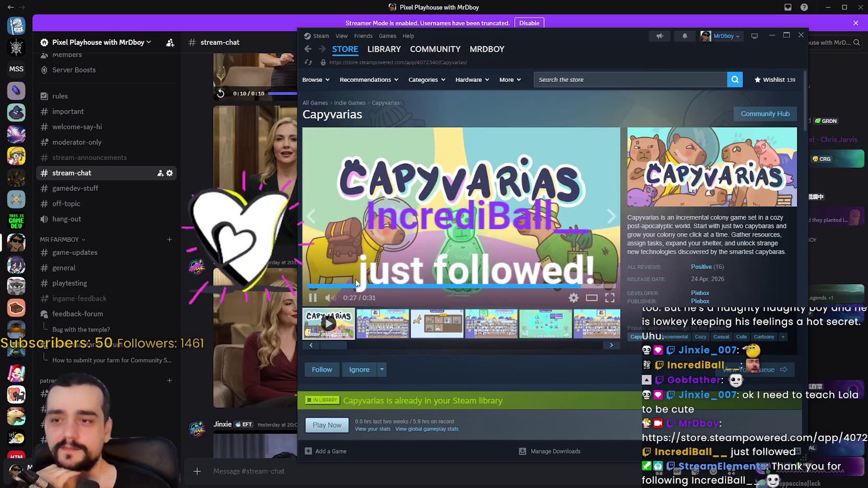
drag(591, 40, 562, 41)
click(594, 79)
text(MR FA)
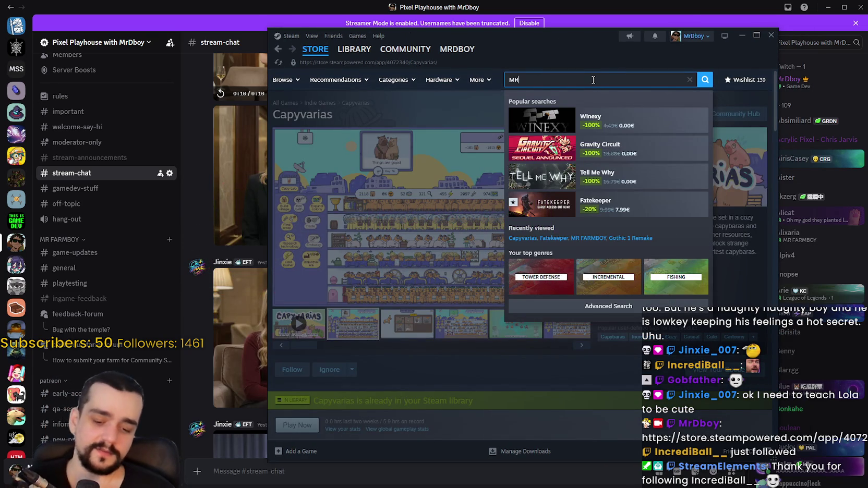
- Open the MR FARMBOY store page, watch its trailer, then bring Discord back in front
text(RMBOY)
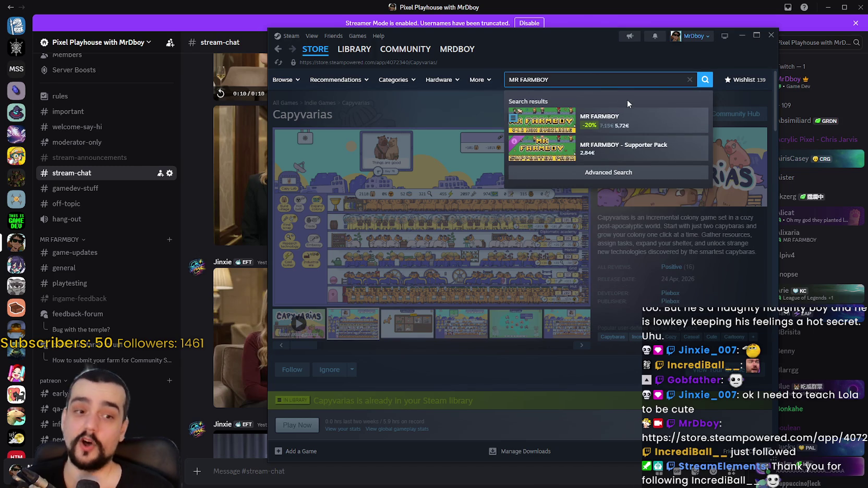
click(616, 118)
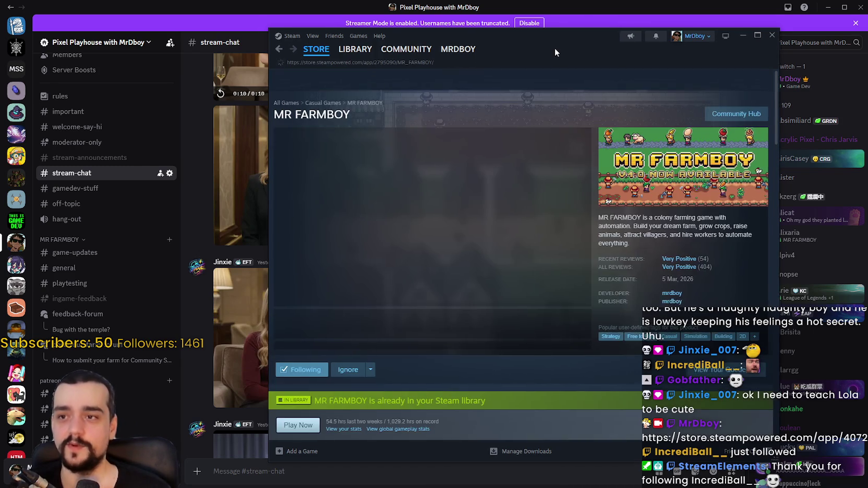
drag(554, 48, 560, 43)
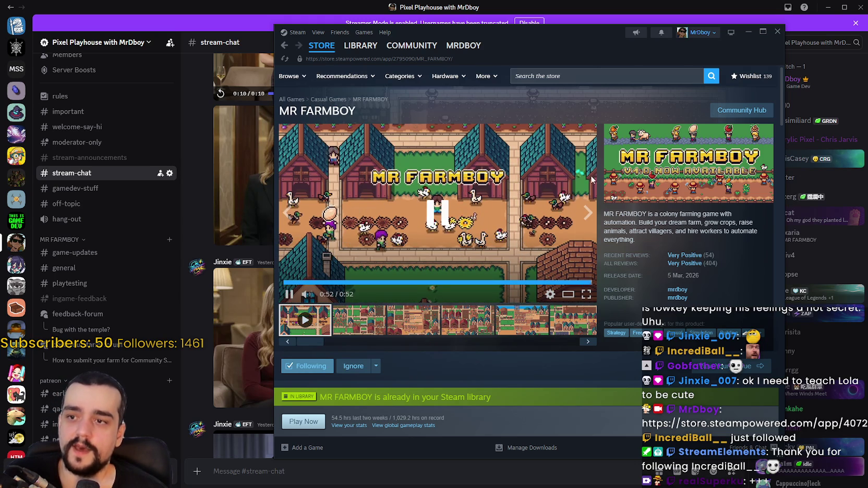
drag(605, 30, 634, 29)
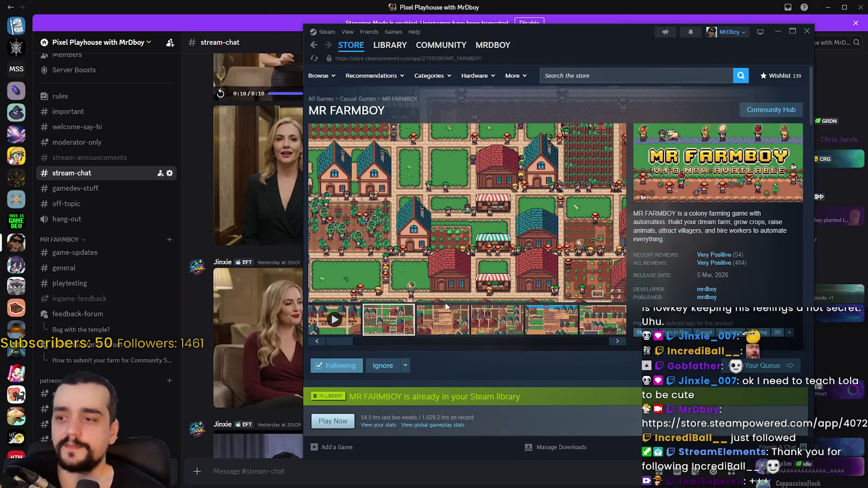
click(421, 4)
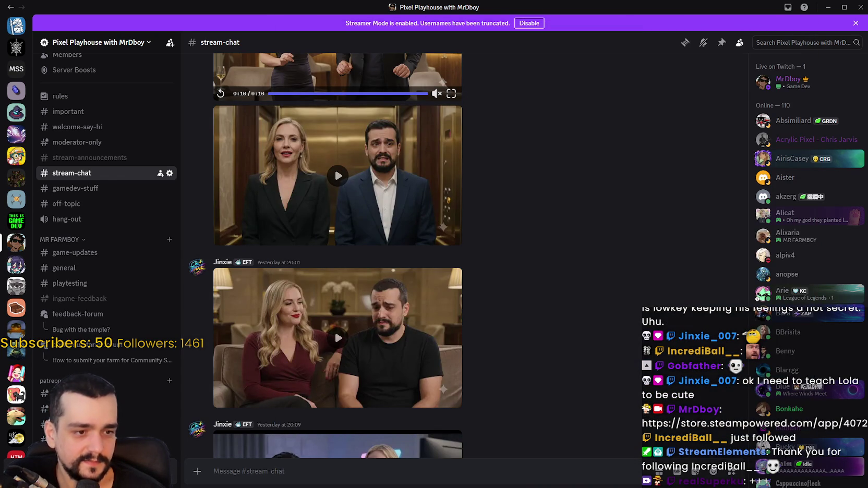
- Watch the elevator clip full screen, then return to the chat
key(alt+Tab)
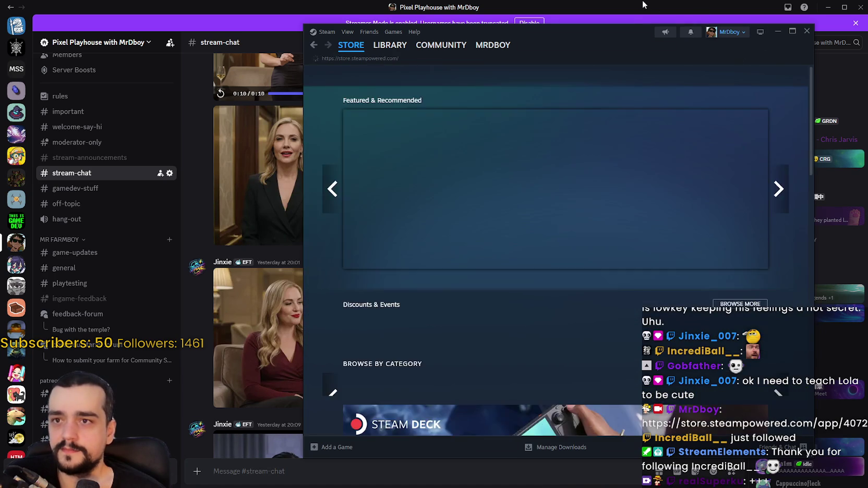
click(668, 11)
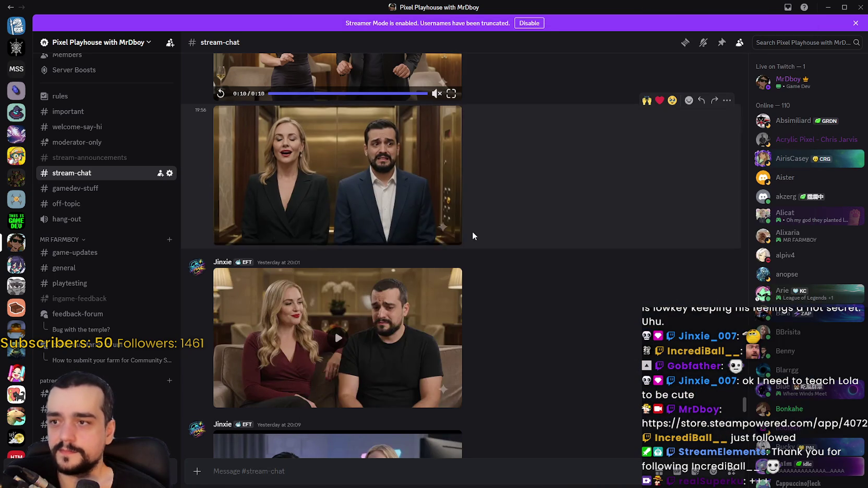
click(452, 239)
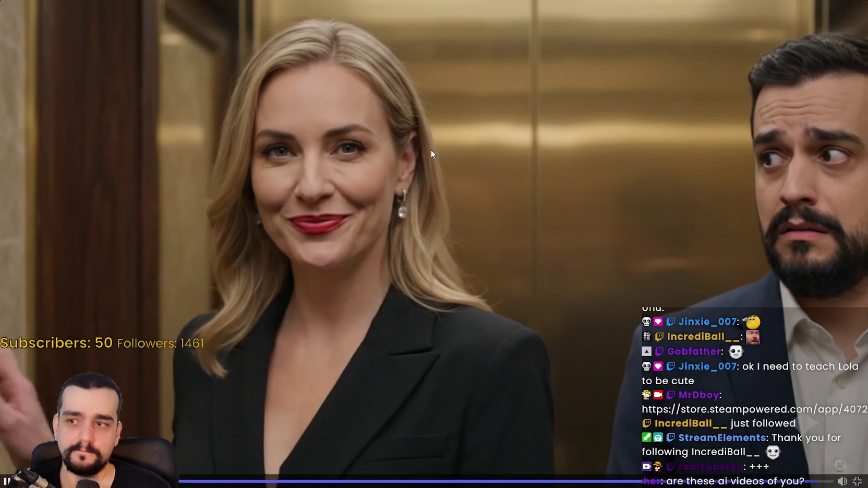
click(431, 149)
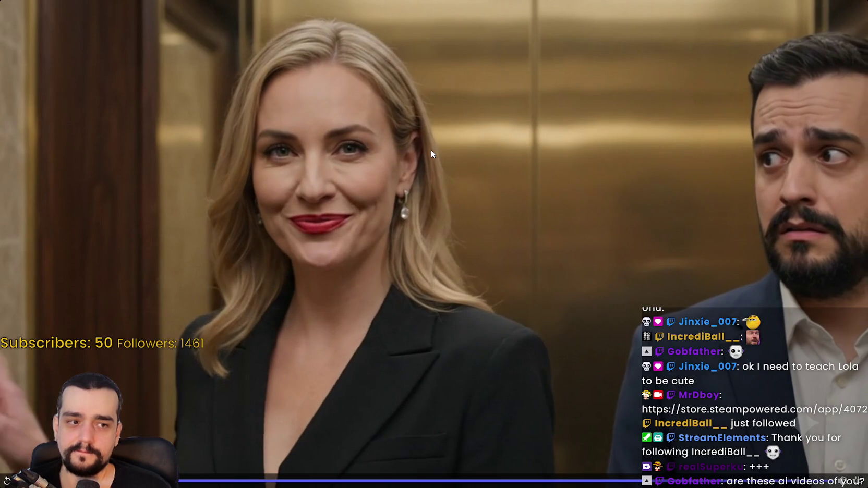
key(Escape)
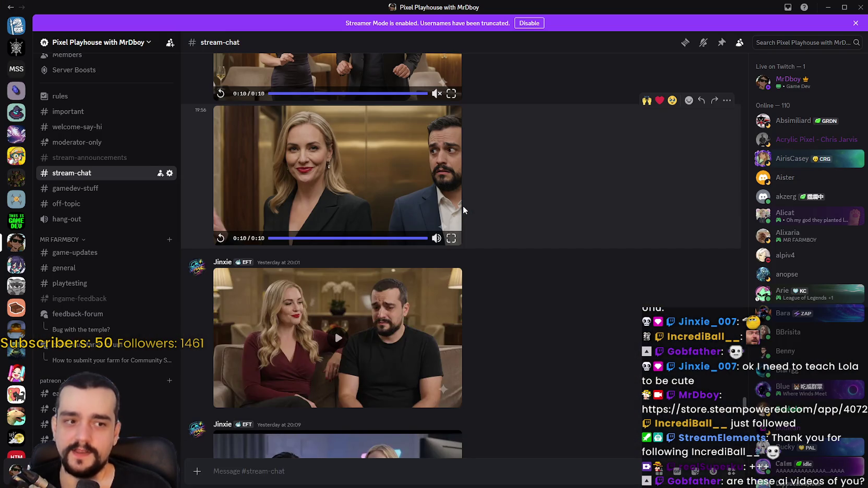
- Play the next shared video full screen until it finishes, then exit to the chat
scroll(427, 245, down, 2)
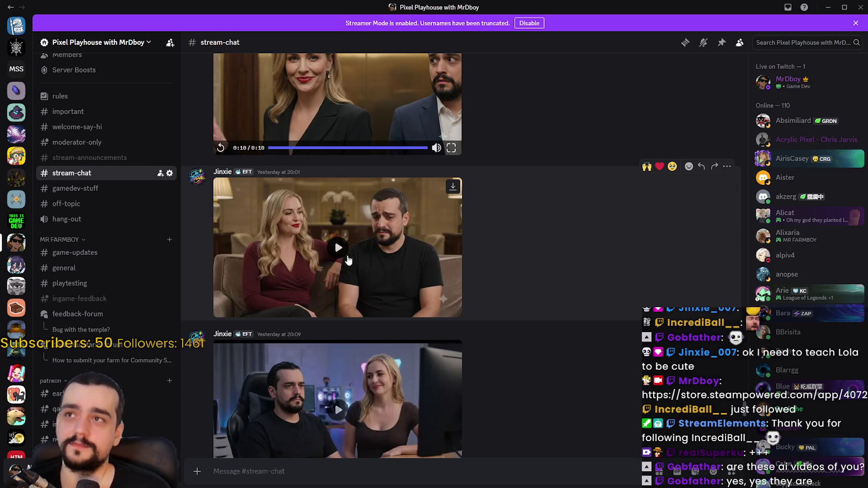
click(391, 273)
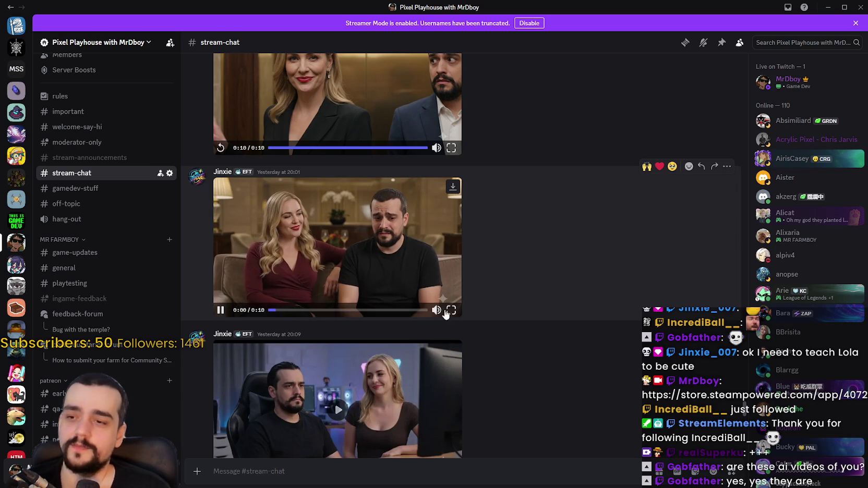
click(452, 310)
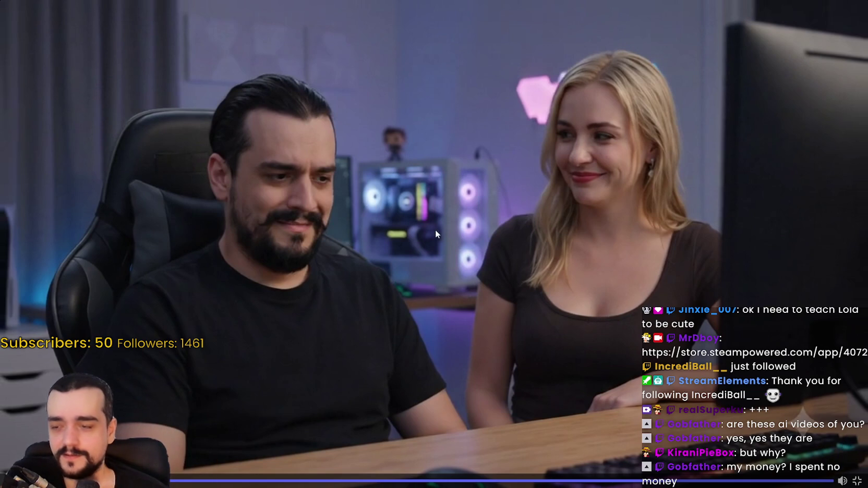
key(Escape)
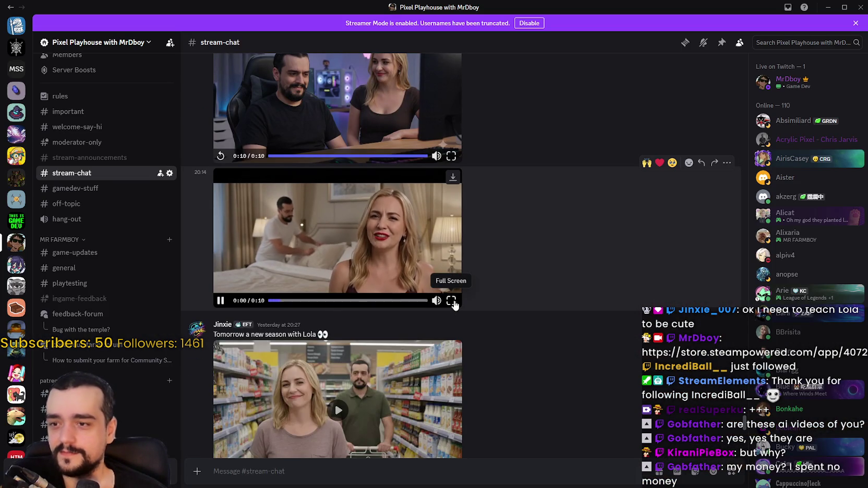
- Watch the bedroom video full screen, pause it, and return to the chat
click(451, 301)
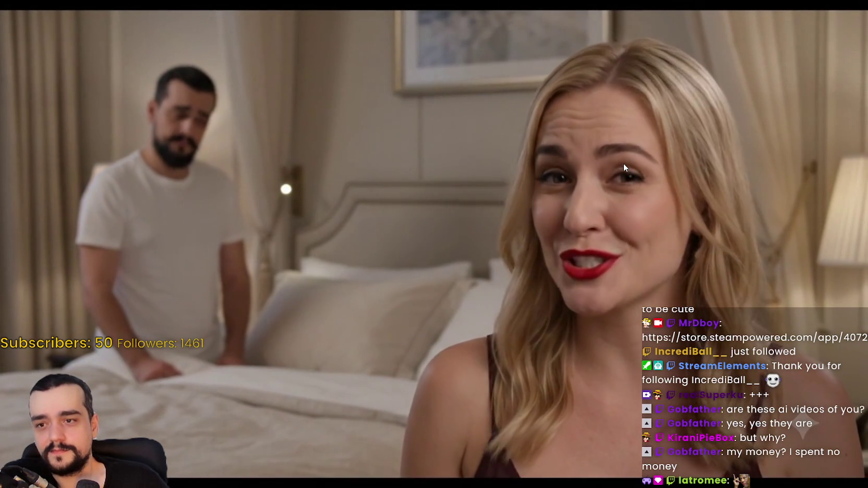
click(623, 164)
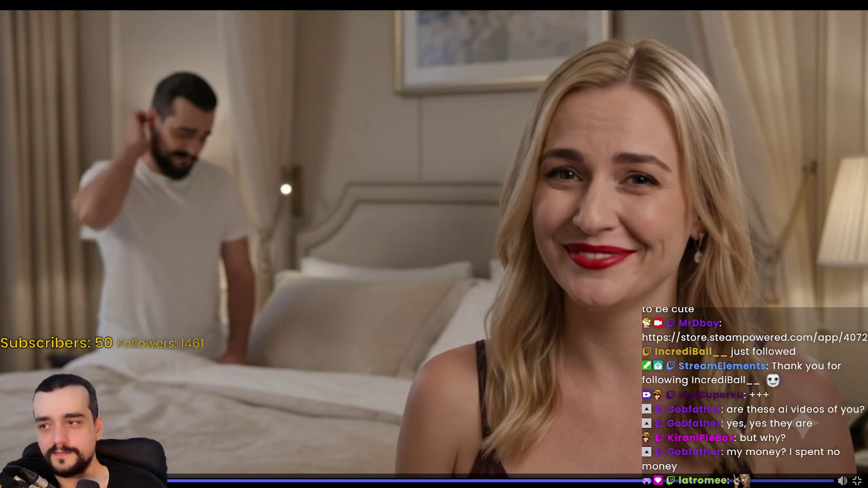
click(857, 480)
- Play the supermarket video full screen, then pause it
scroll(548, 353, down, 3)
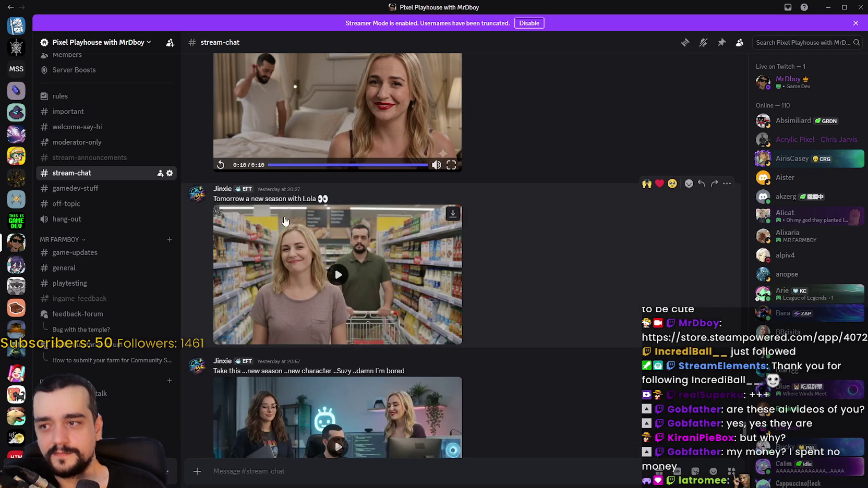
scroll(446, 207, down, 2)
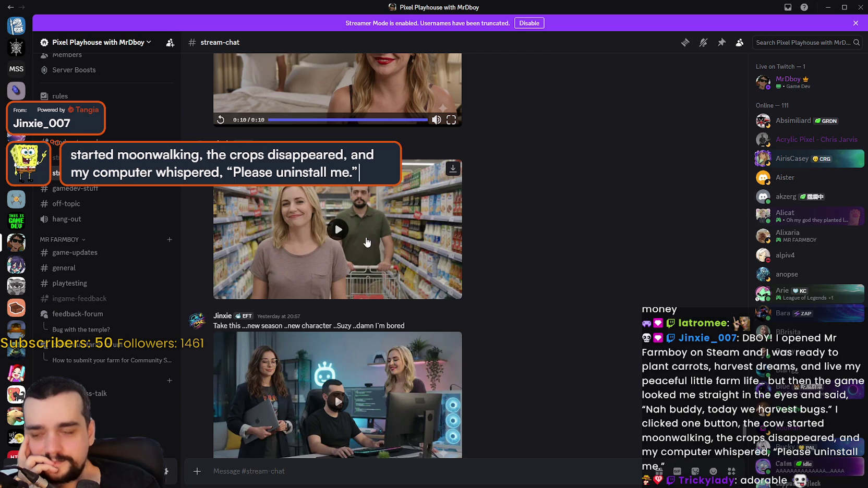
click(437, 293)
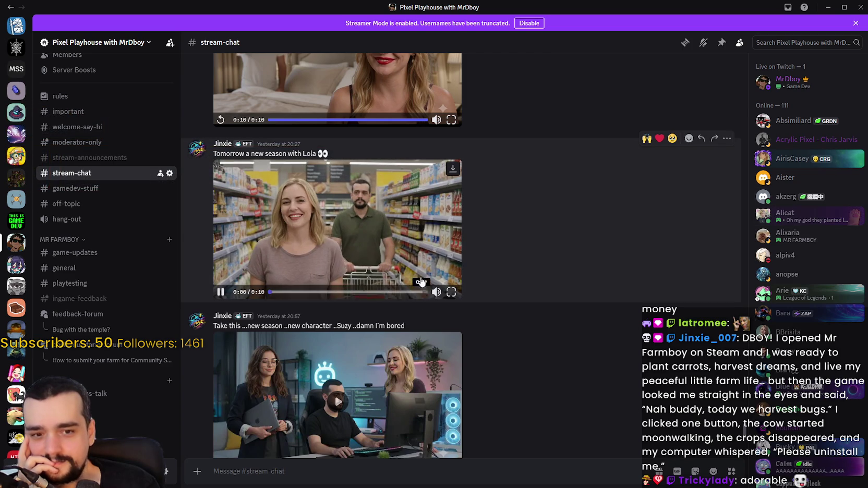
click(451, 292)
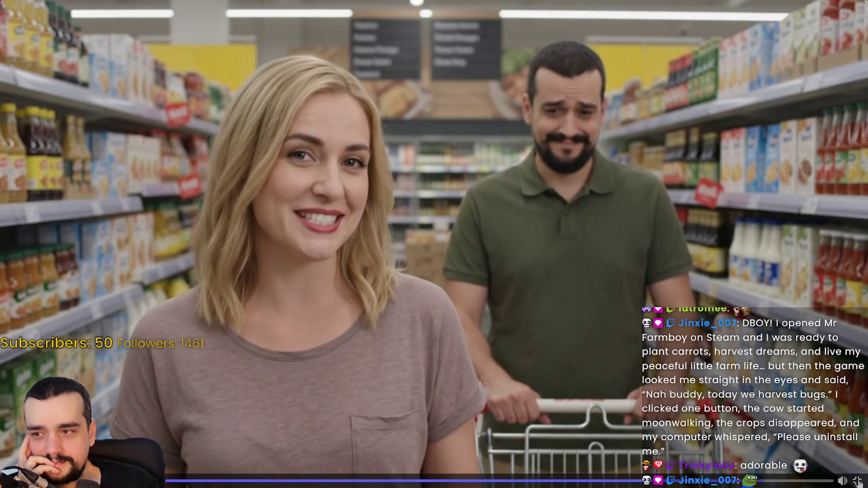
key(space)
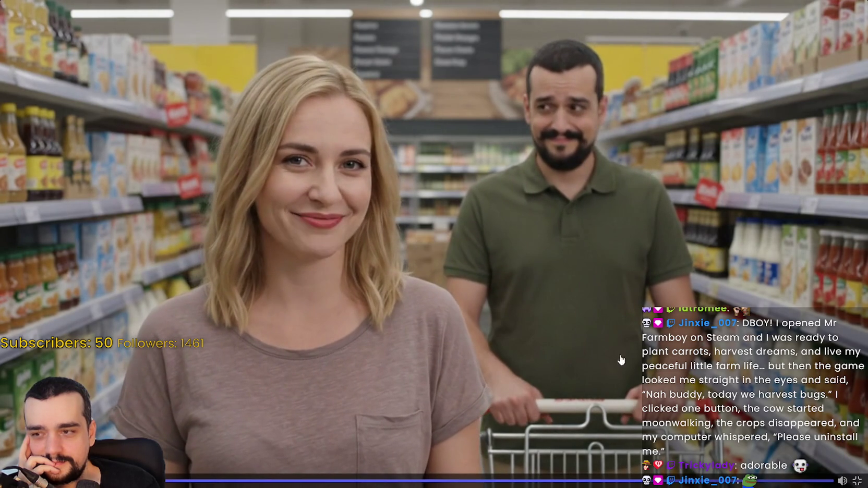
- Leave the supermarket clip, select the Suzy message text, and play the Suzy video full screen
key(Escape)
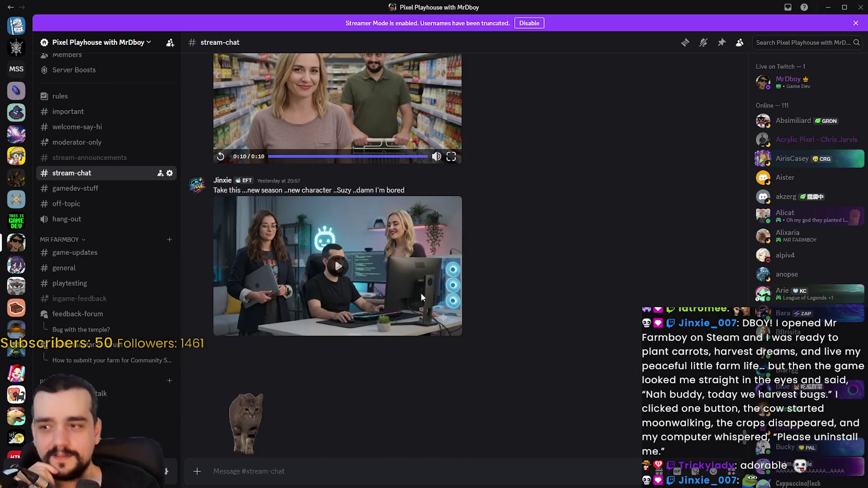
scroll(437, 309, down, 1)
drag(214, 147, 412, 148)
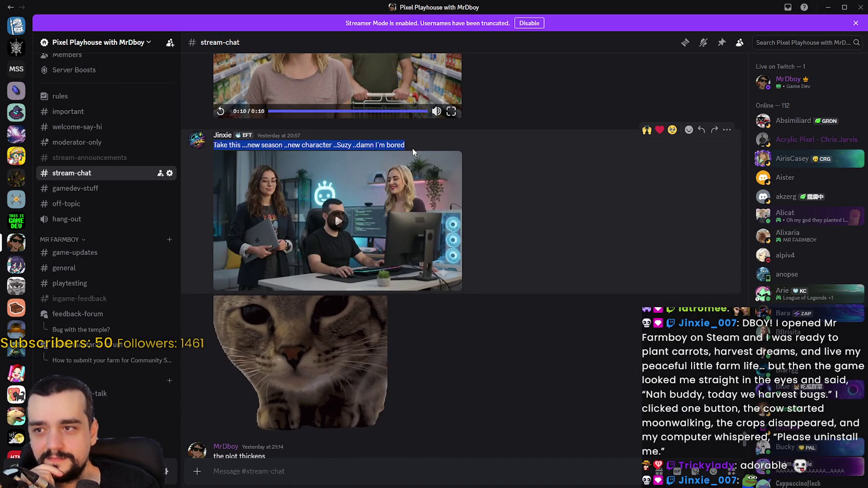
mouse_move(443, 271)
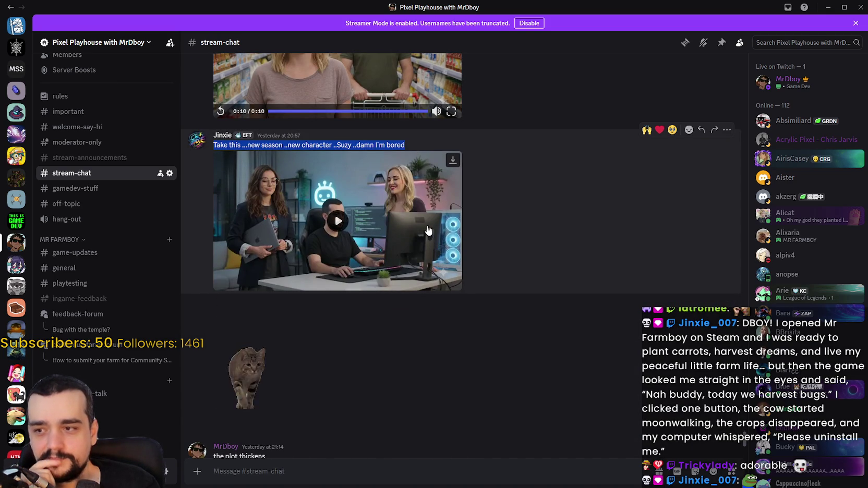
click(429, 230)
click(451, 284)
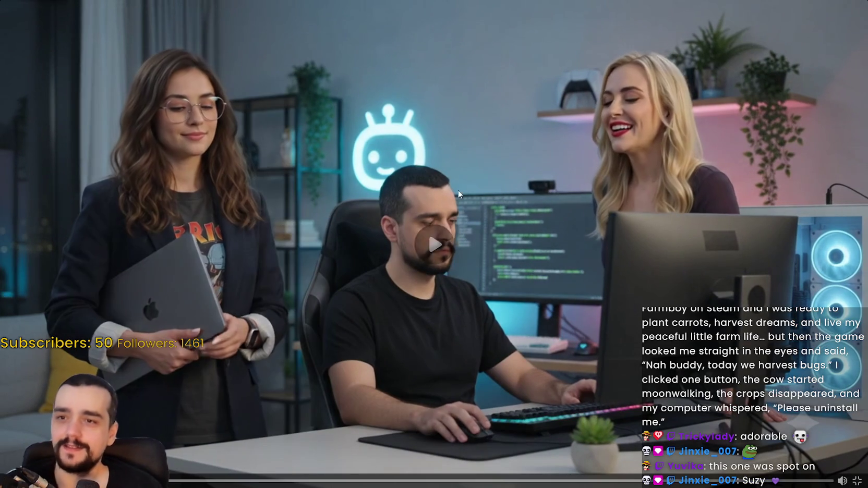
- Pause the full-screen Suzy video near its end
click(509, 214)
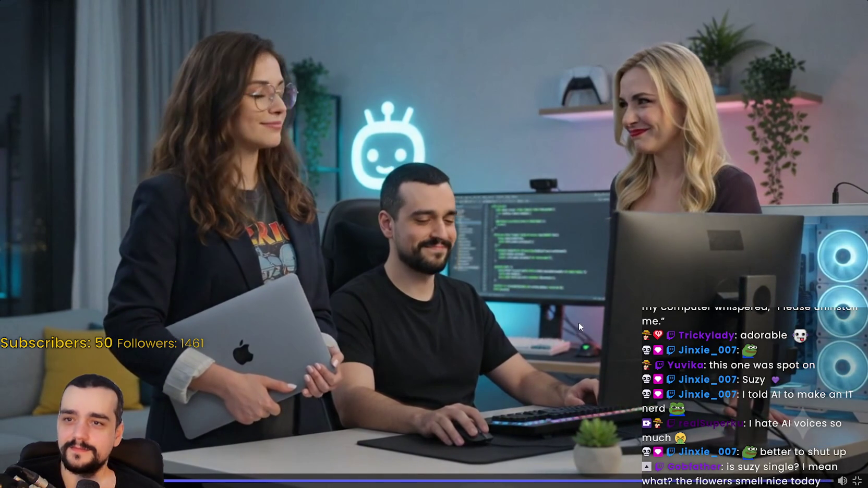
- Exit full screen, view the cat GIF zoomed in, then restore down Discord
key(Escape)
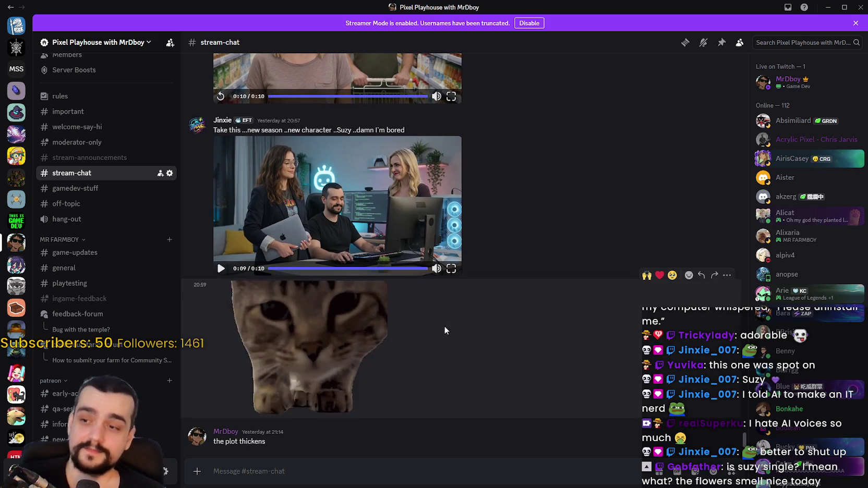
click(376, 365)
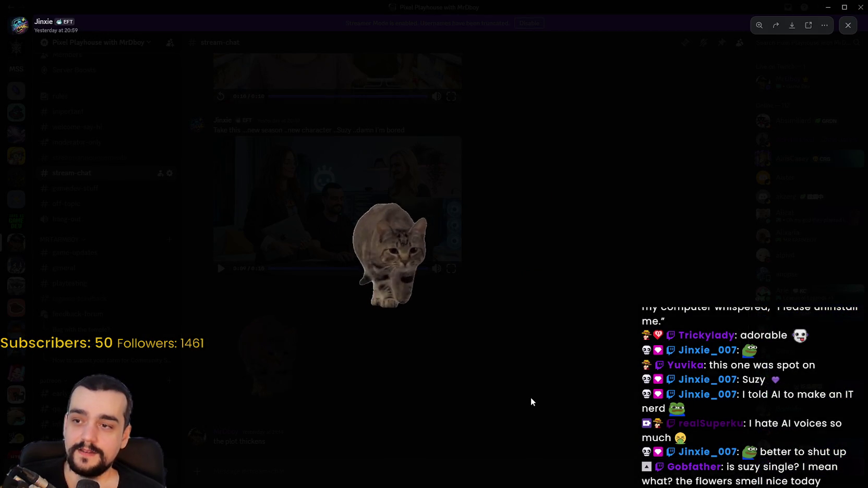
click(397, 326)
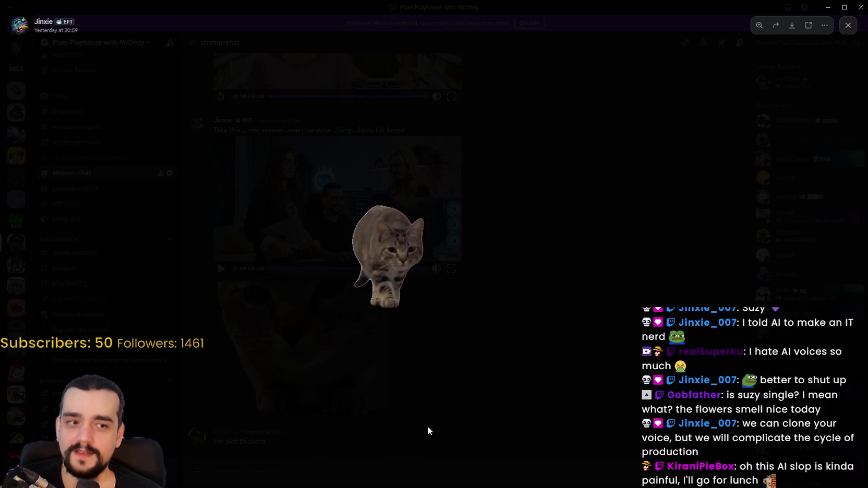
click(419, 465)
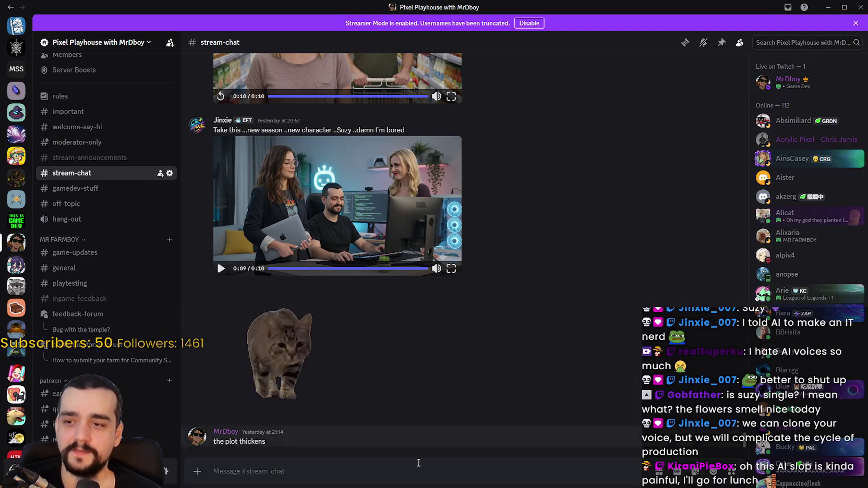
click(844, 6)
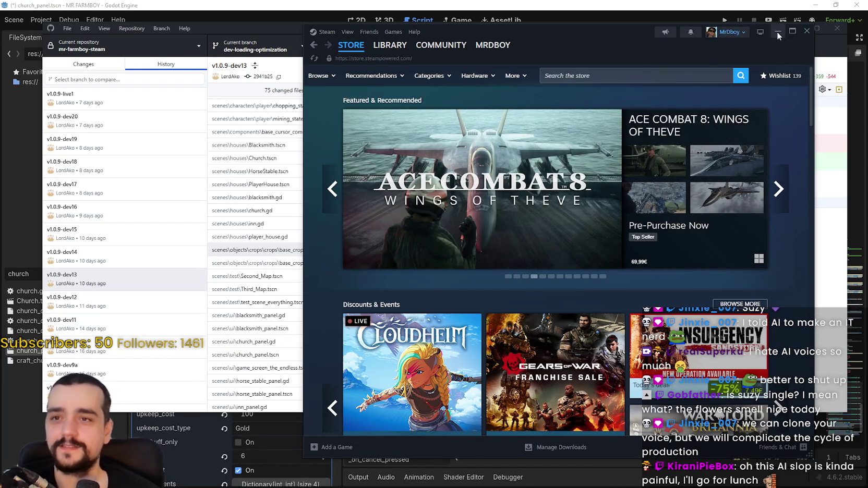
- Minimize Steam, focus GitHub Desktop's base_crop_crop.gd diff, and launch Calculator over it
click(777, 31)
drag(536, 43, 479, 43)
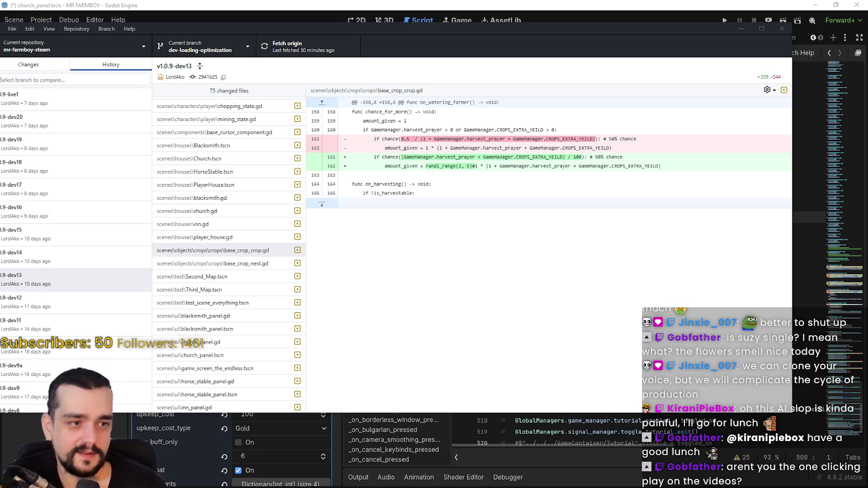
key(XF86Calculator)
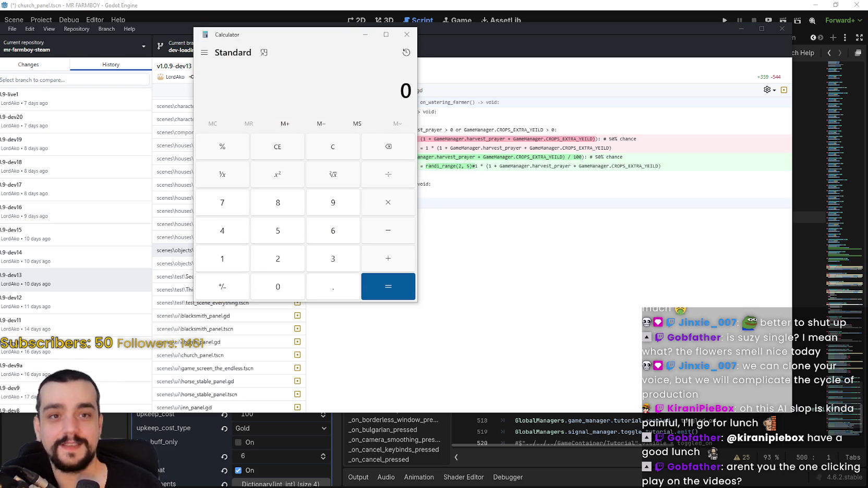
- Drag Calculator to the lower right of the screen, then maximize it and restore it
mouse_move(251, 34)
mouse_down()
mouse_move(606, 189)
mouse_move(624, 223)
mouse_move(621, 189)
mouse_move(630, 206)
mouse_up()
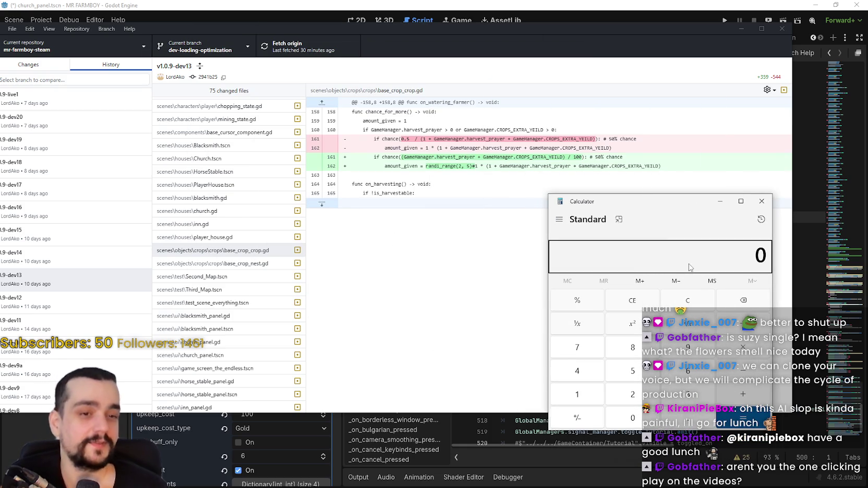
double_click(687, 206)
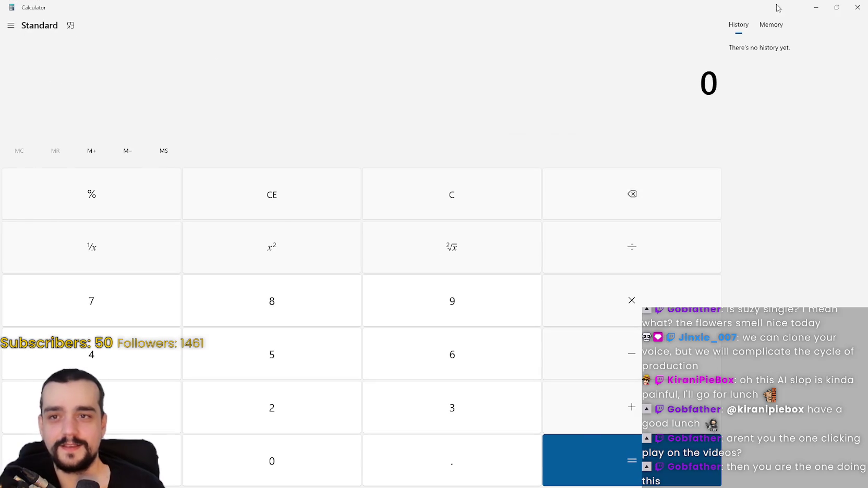
click(837, 6)
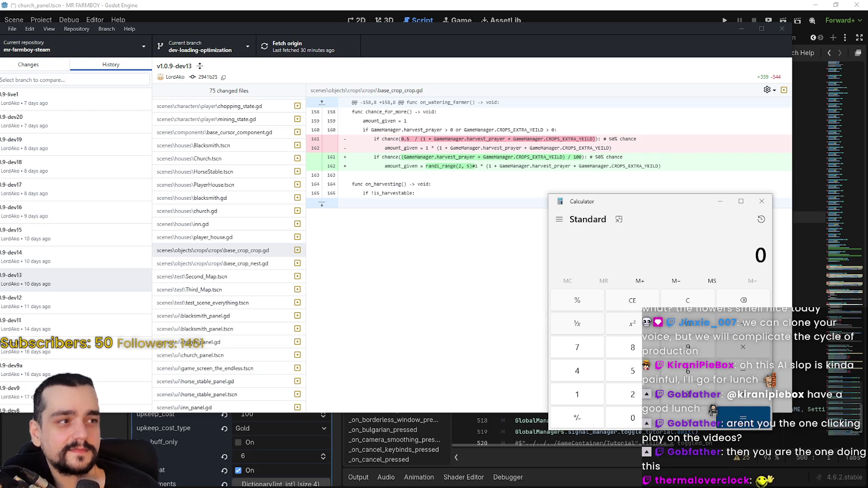
drag(657, 202, 650, 193)
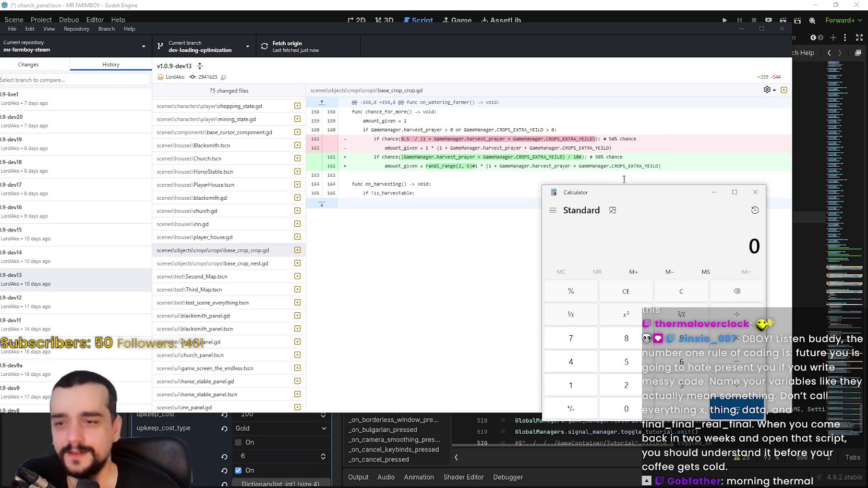
mouse_move(626, 190)
mouse_down()
mouse_move(625, 182)
mouse_move(604, 187)
mouse_up()
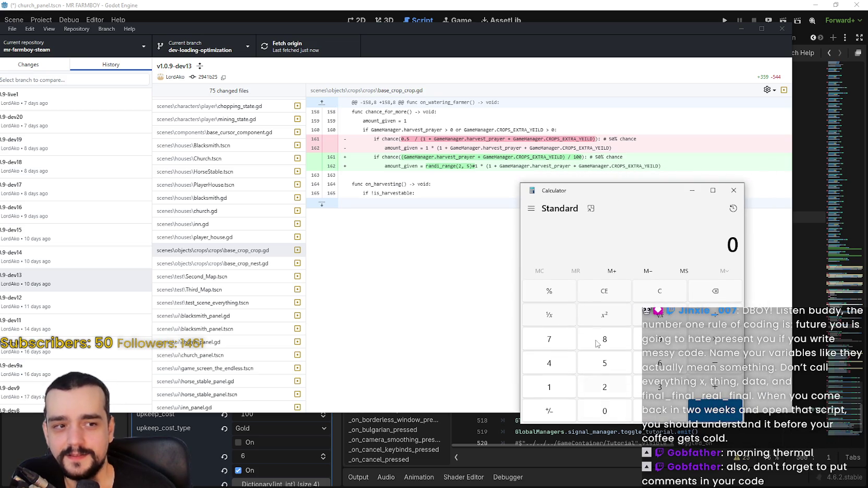
drag(587, 183, 598, 200)
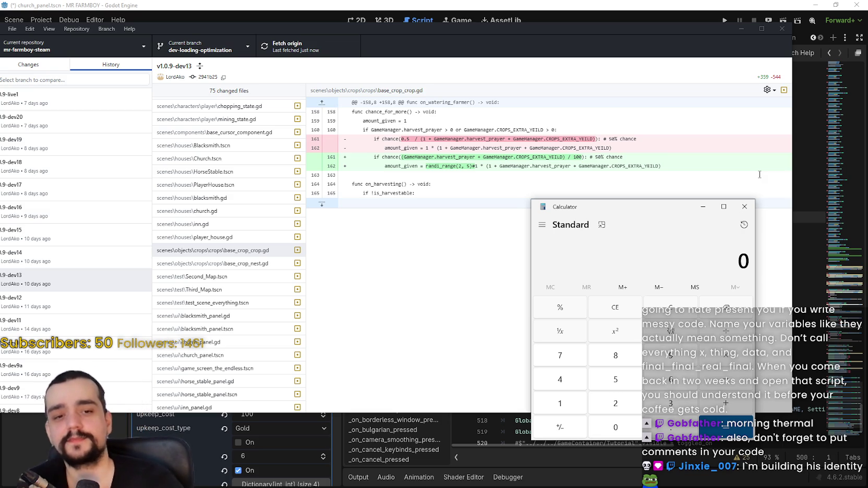
drag(675, 213, 745, 205)
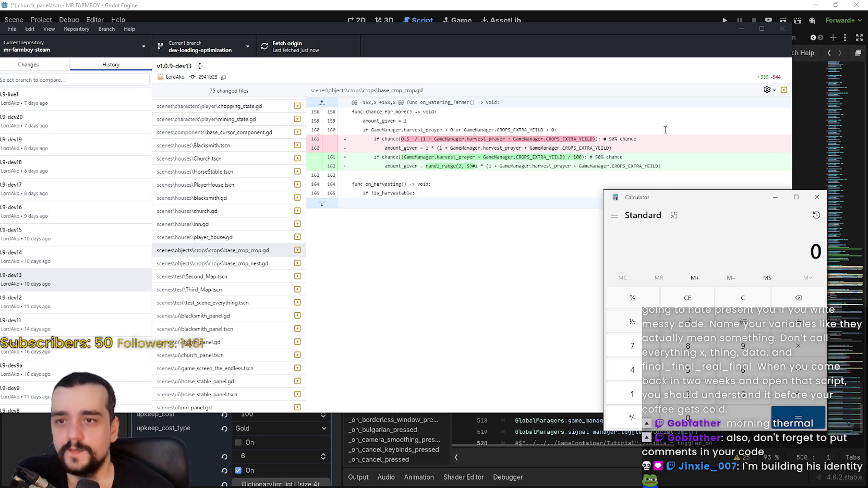
drag(612, 35, 622, 24)
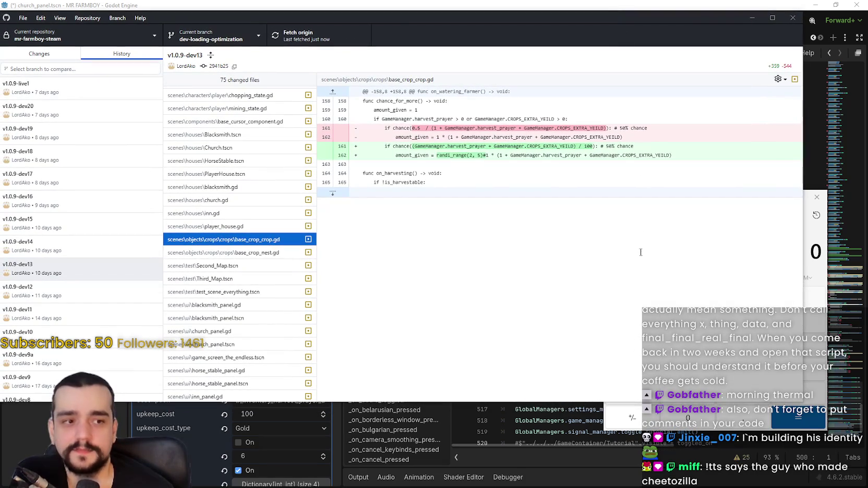
- Bring Calculator to the front and nudge it into place beside the base_crop_crop.gd diff
click(816, 270)
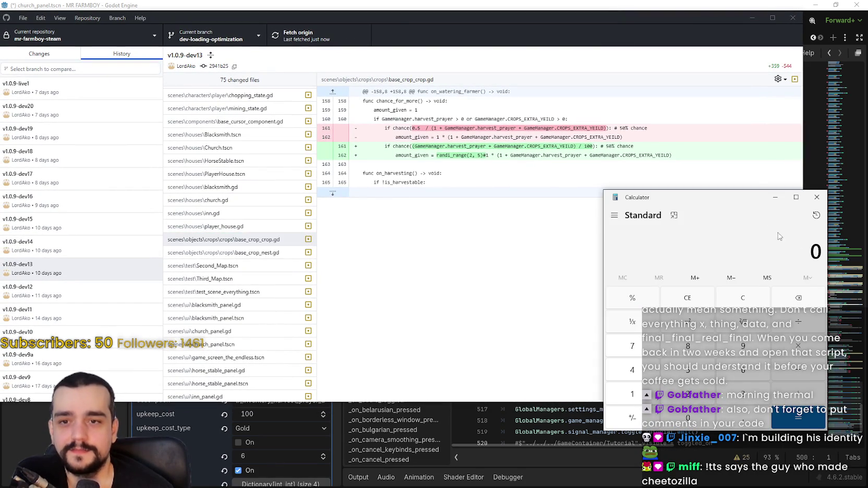
mouse_move(741, 198)
mouse_down()
mouse_move(709, 191)
mouse_move(739, 163)
mouse_move(737, 198)
mouse_up()
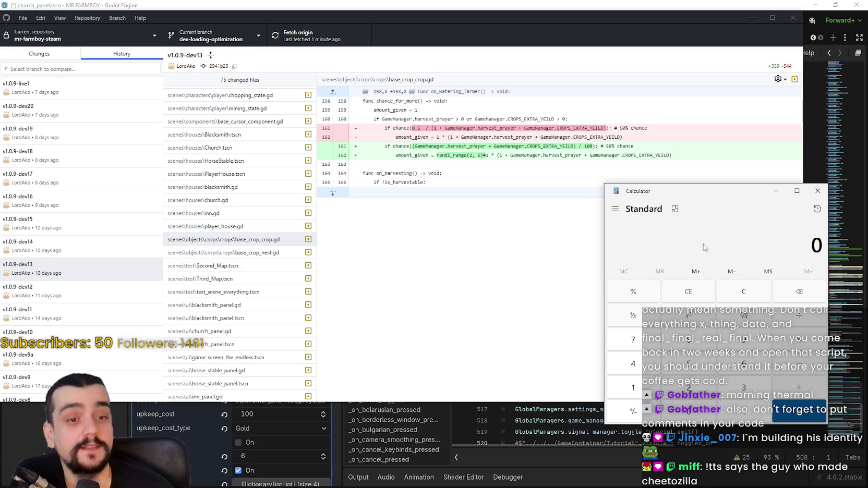
drag(667, 183, 672, 208)
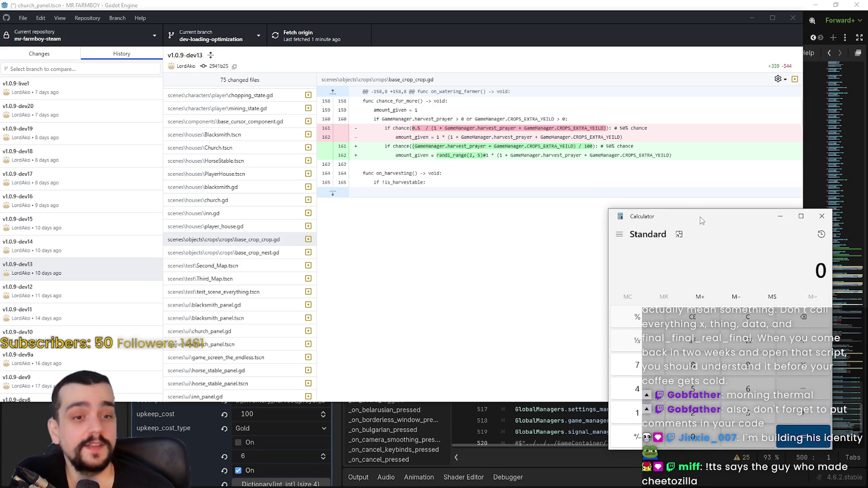
drag(683, 219, 684, 214)
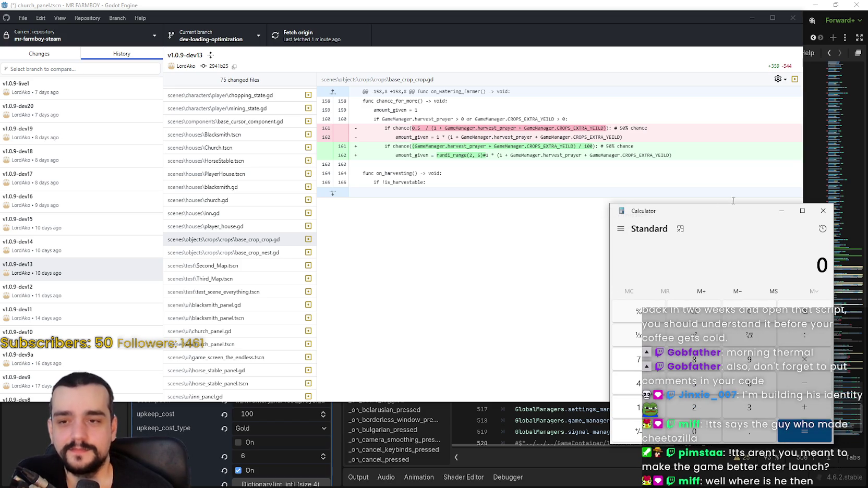
mouse_move(716, 219)
mouse_down()
mouse_move(699, 220)
mouse_move(732, 216)
mouse_up()
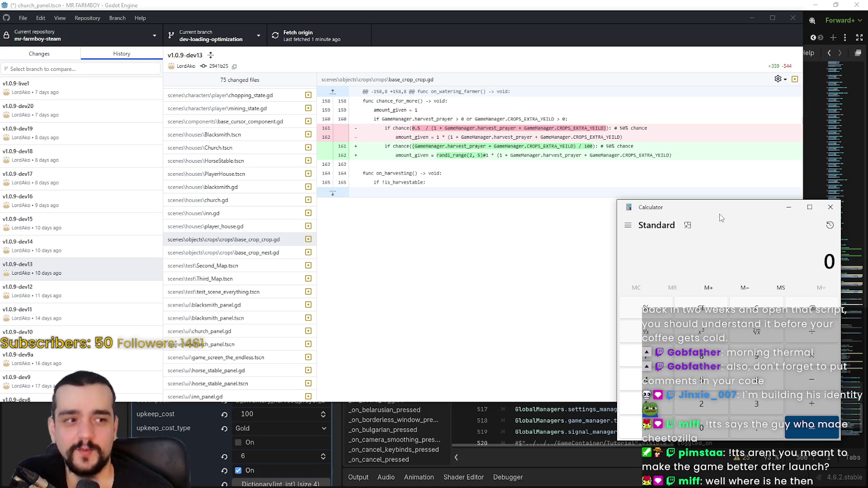
drag(709, 207, 702, 204)
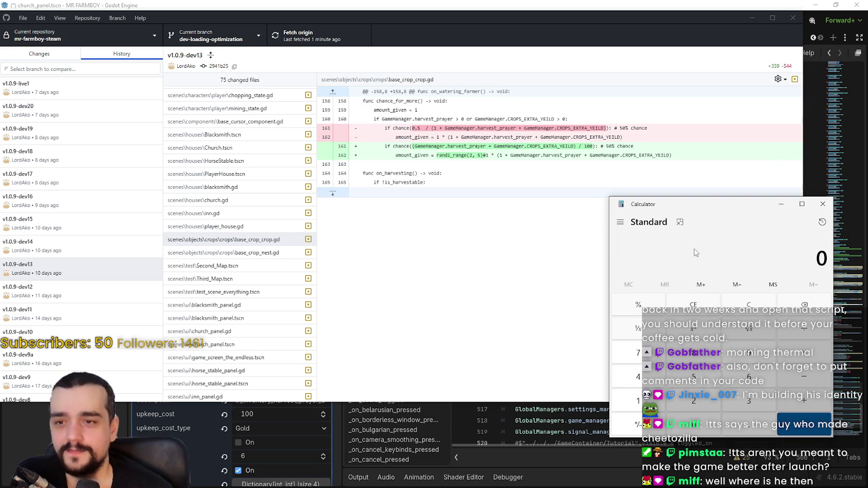
text(5000)
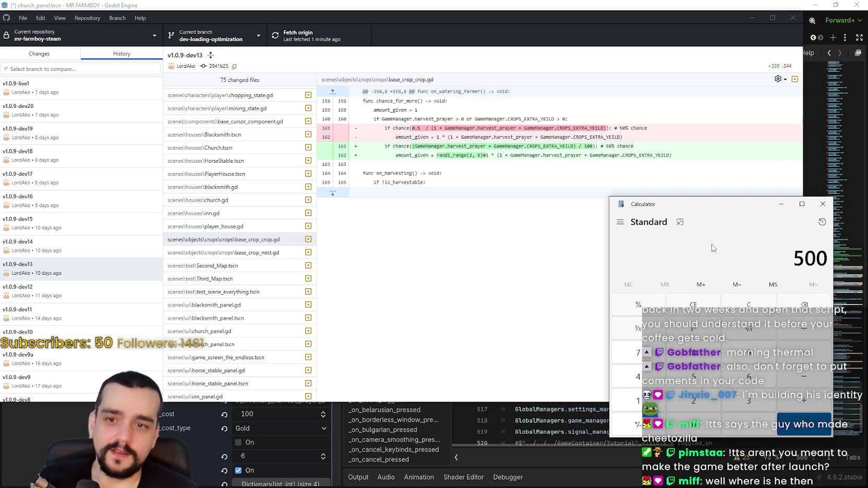
key(BackSpace)
key(BackSpace)
key(BackSpace)
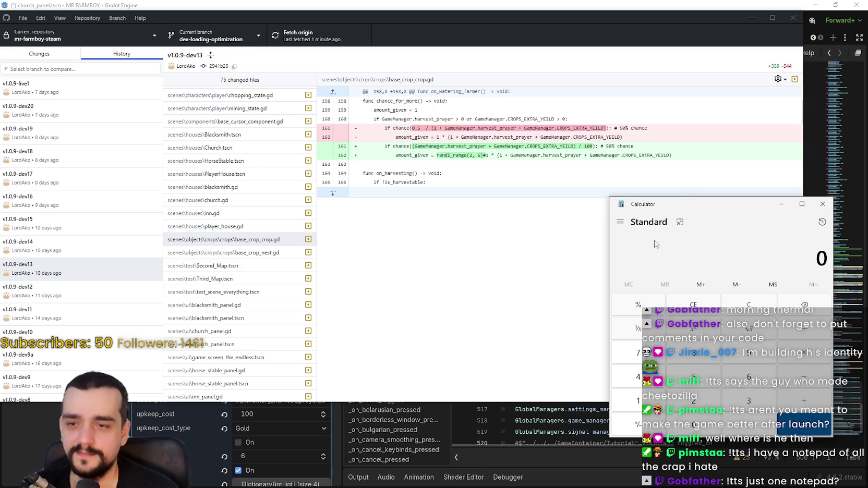
drag(696, 200, 699, 196)
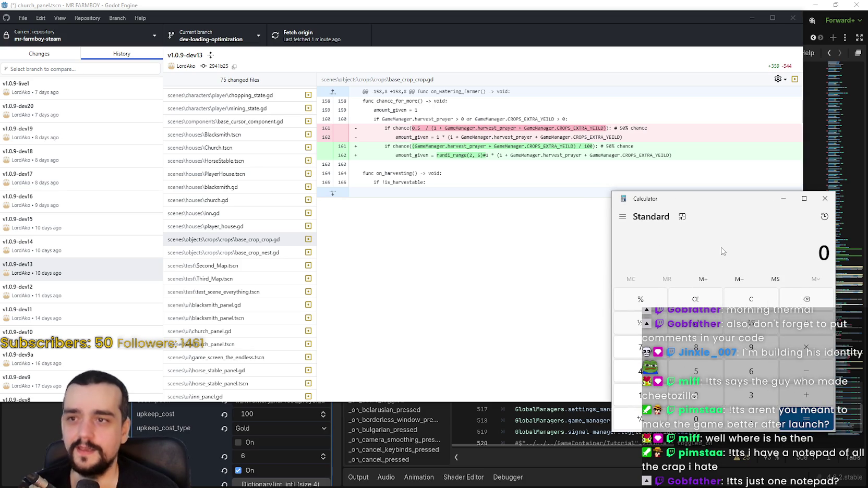
text(50)
key(Escape)
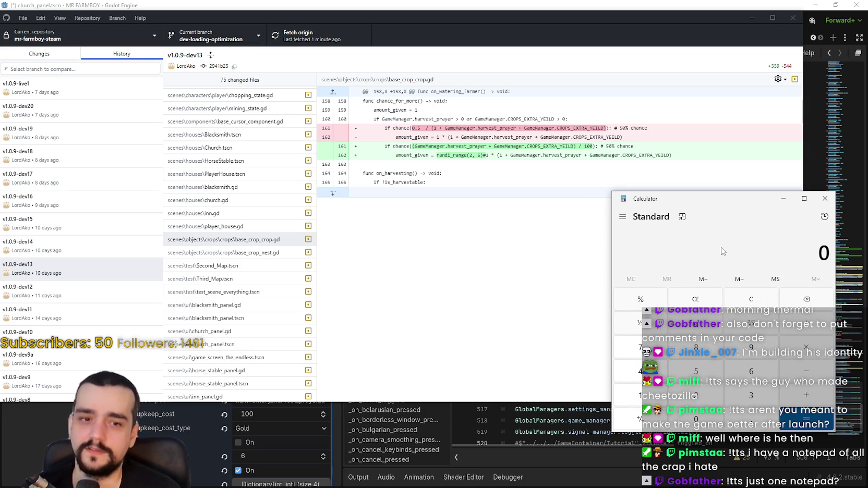
text(400)
key(BackSpace)
key(BackSpace)
key(BackSpace)
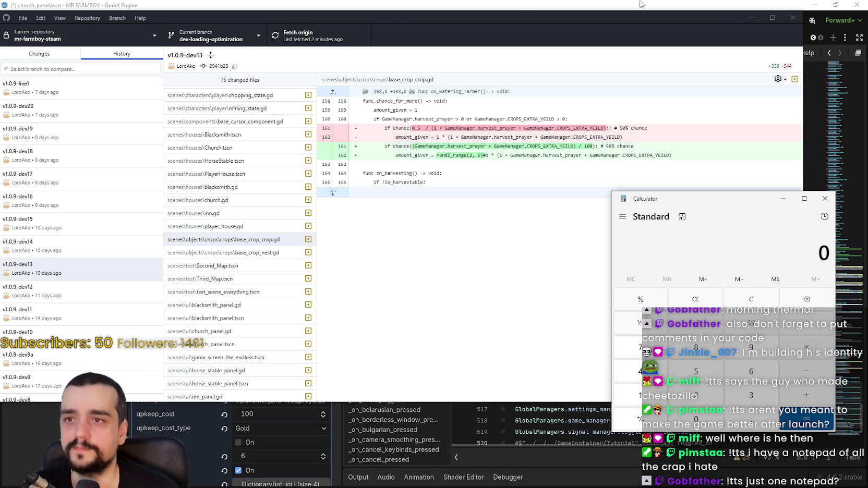
- In Godot, run a Find in Files search for the mistyped term CRIOXTRA_YEILD
key(alt+Tab)
click(600, 229)
key(ctrl+shift+f)
text(C)
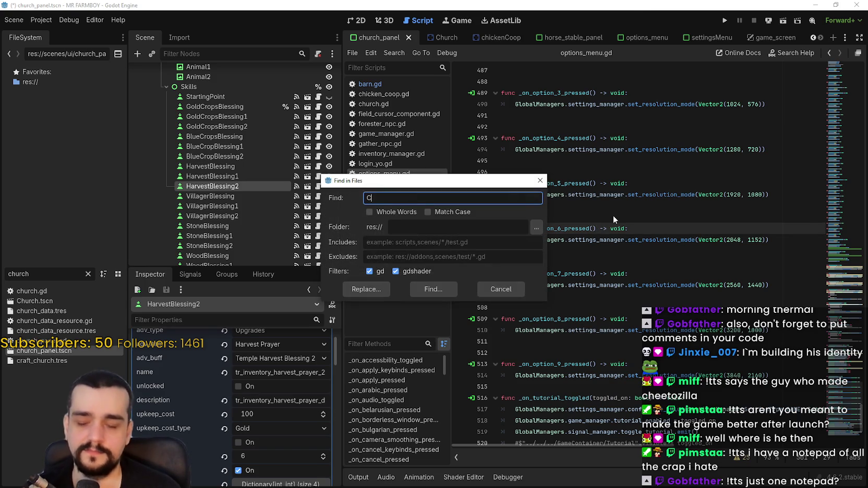
text(RIOXTRA_YEILD)
key(Return)
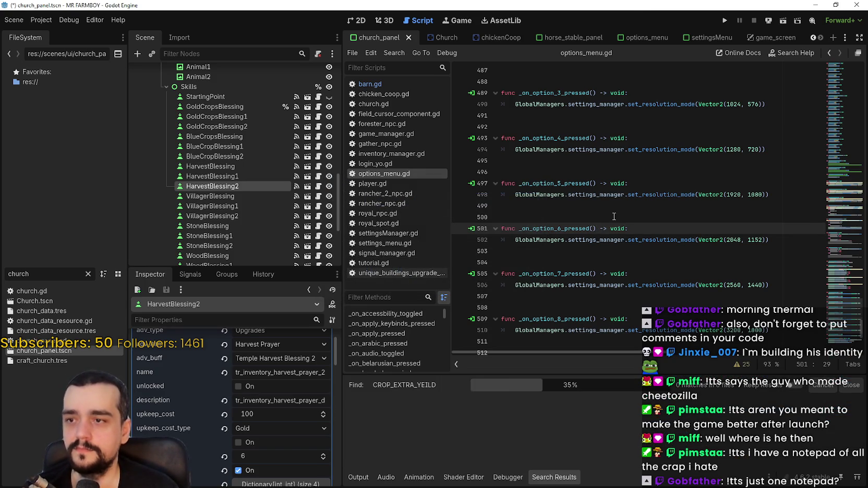
- Copy CROPS_EXTRA_YEILD from the base_crop_crop.gd diff and search the Godot project for it
key(XF86Calculator)
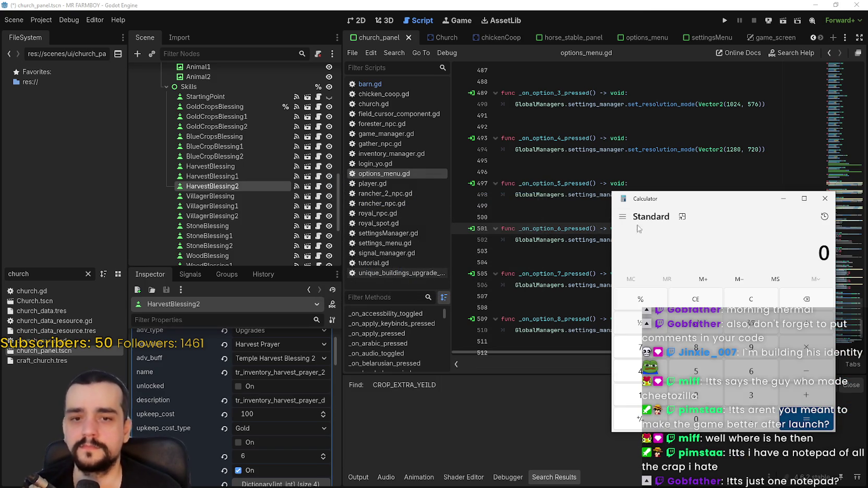
key(alt+Tab)
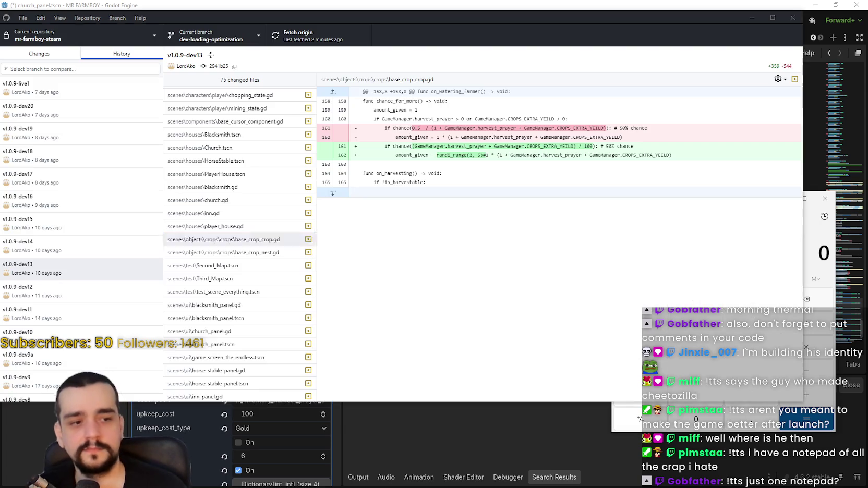
double_click(553, 147)
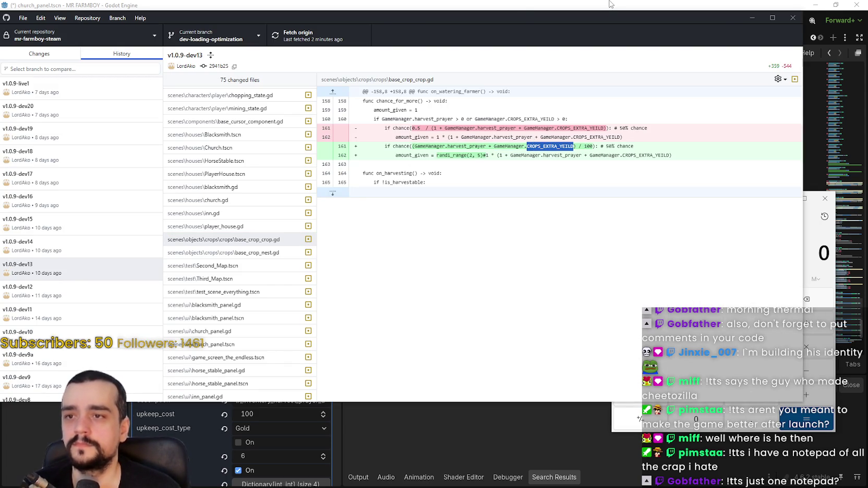
key(ctrl+c)
key(alt+Tab)
key(ctrl+shift+f)
key(ctrl+v)
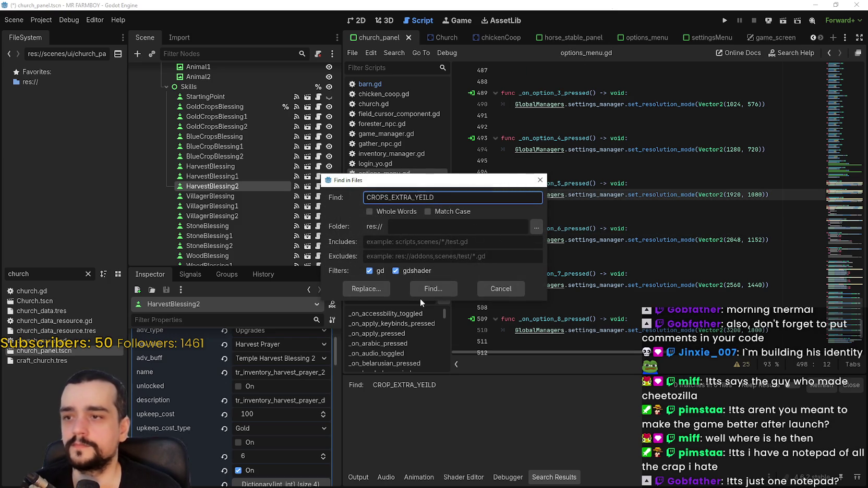
click(420, 290)
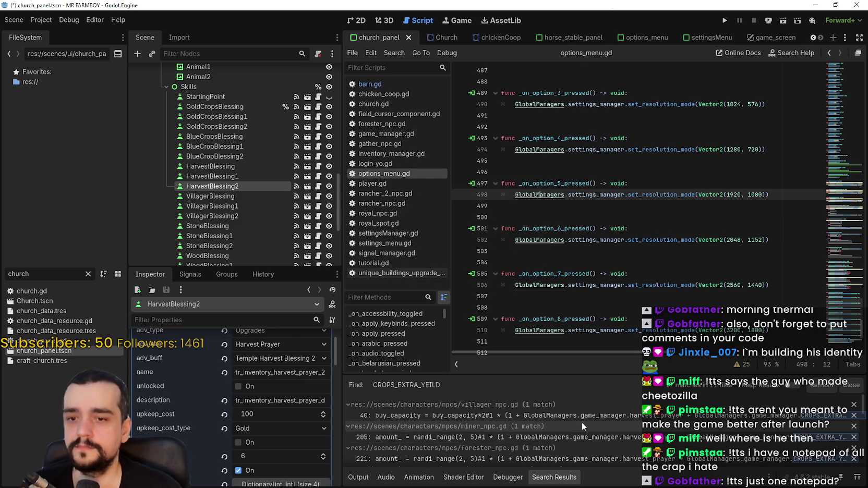
- Look over the search results and open the villager_npc.gd match at line 40
scroll(584, 416, down, 1)
scroll(600, 414, up, 1)
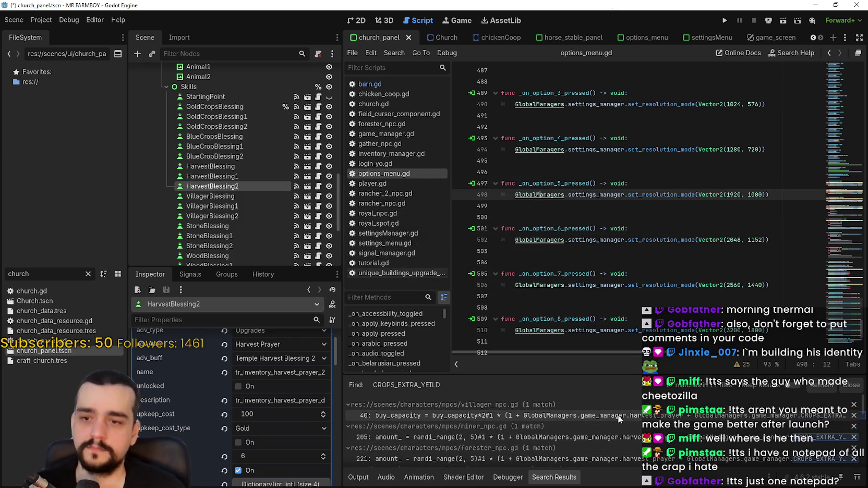
click(617, 415)
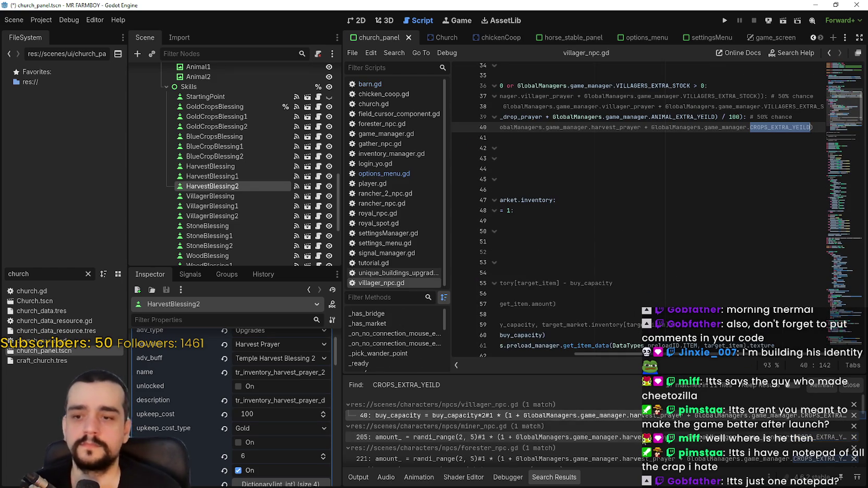
scroll(645, 432, down, 5)
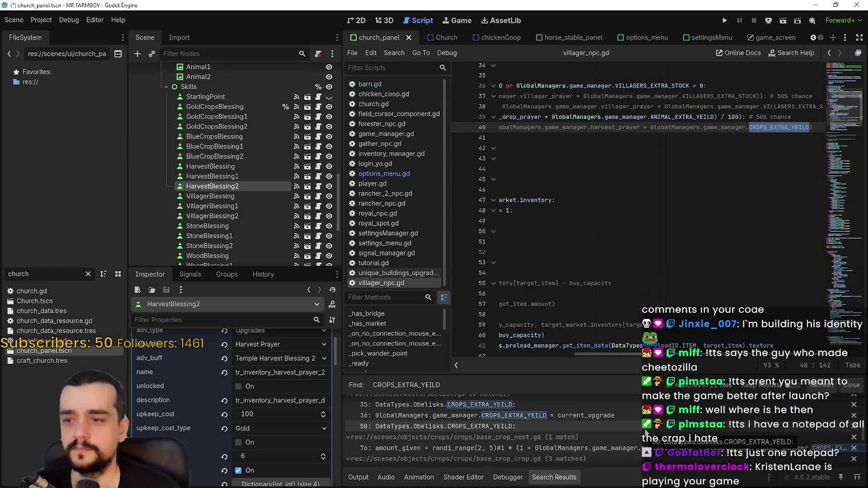
scroll(646, 429, up, 1)
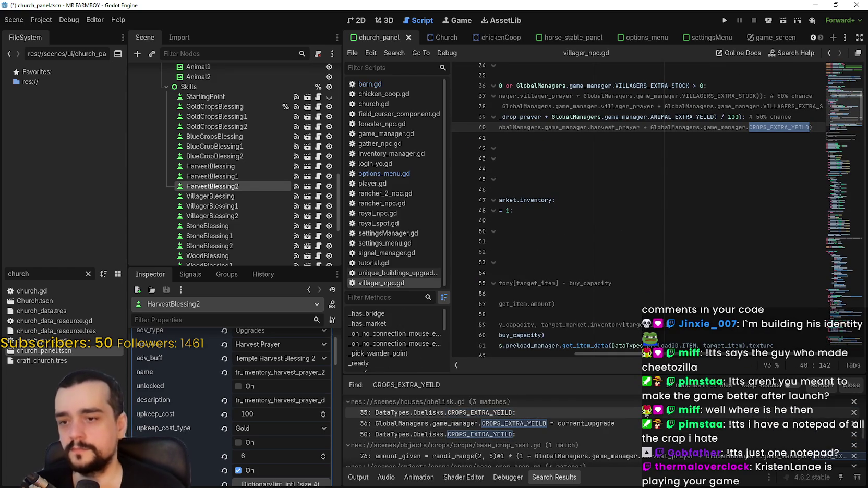
- Open obelisk.gd at its line 35 match and look over lines 35–40
click(646, 412)
scroll(678, 282, up, 4)
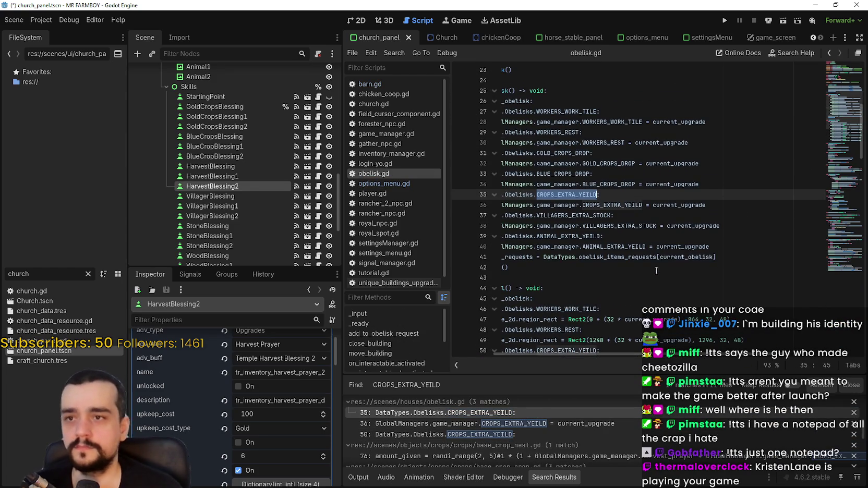
click(672, 238)
click(715, 197)
drag(719, 201, 500, 195)
scroll(688, 223, down, 3)
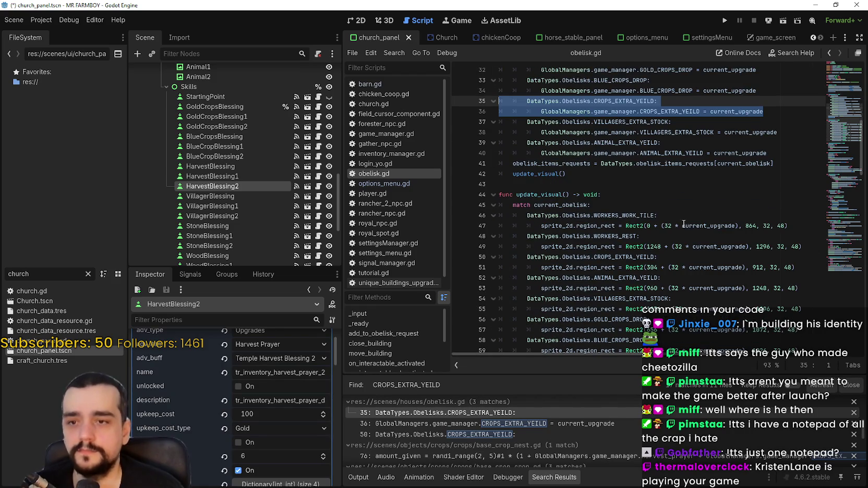
scroll(690, 209, down, 6)
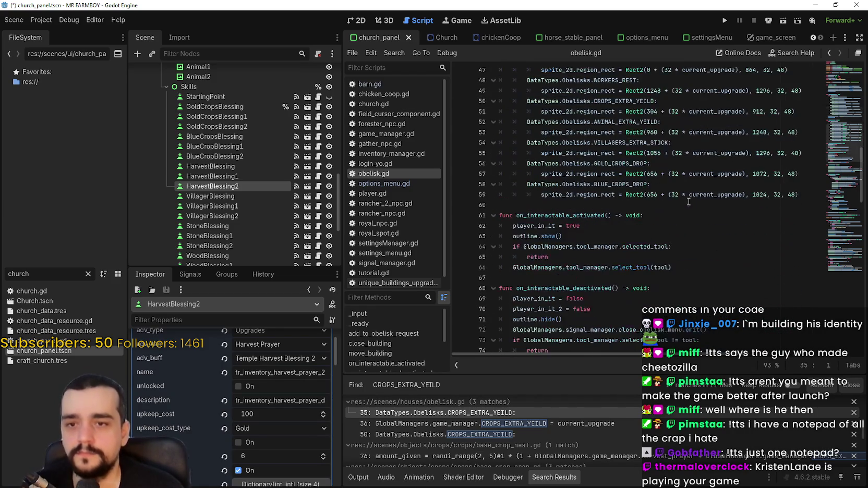
scroll(684, 206, up, 4)
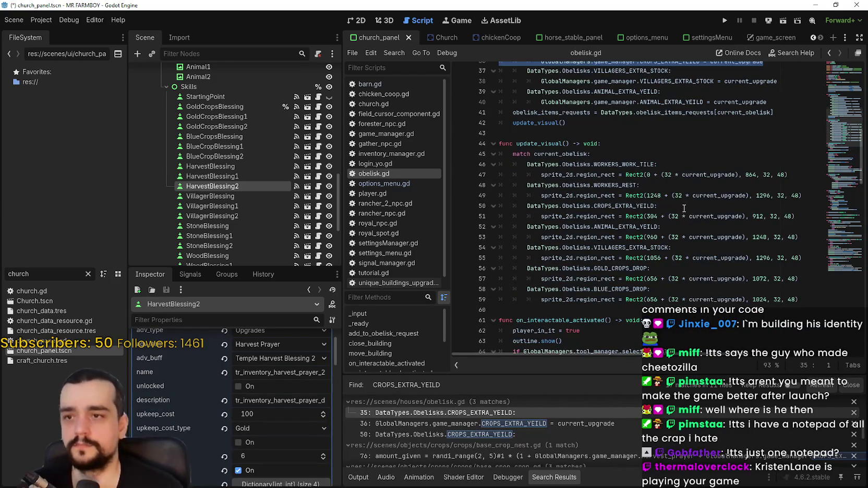
scroll(684, 207, up, 4)
click(677, 225)
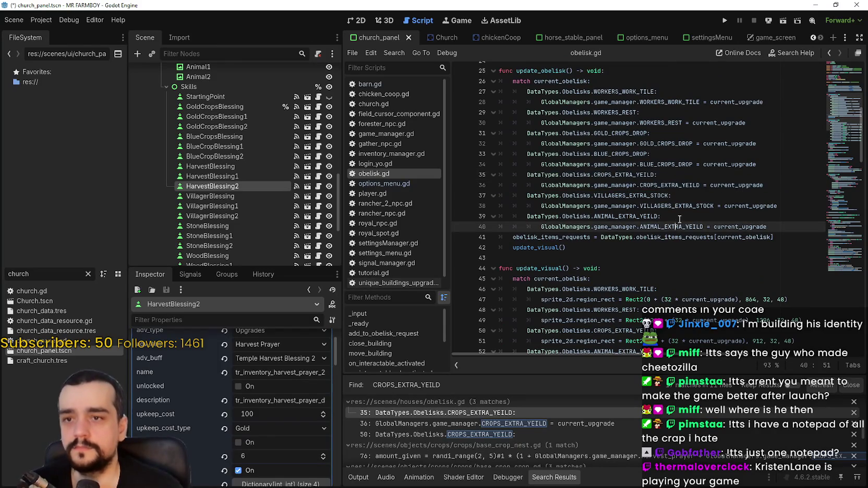
scroll(678, 223, up, 2)
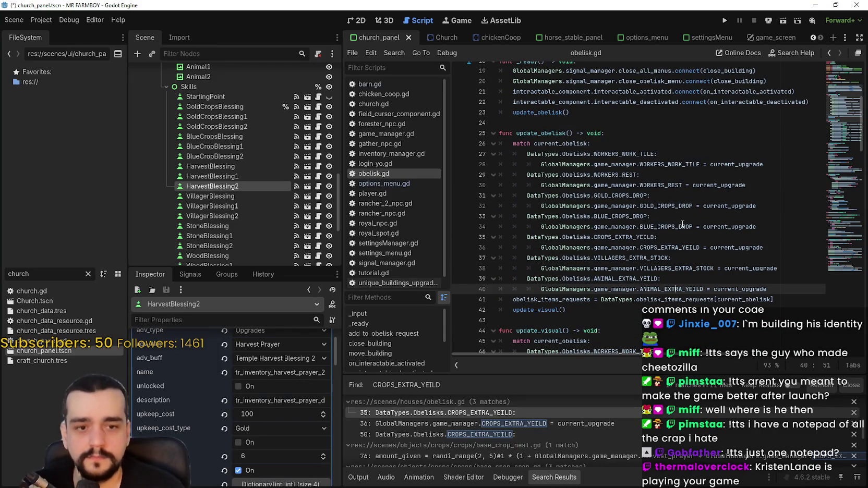
- Highlight current_upgrade and CROPS_EXTRA_YEILD on line 36 of obelisk.gd, then bring up Calculator
double_click(736, 247)
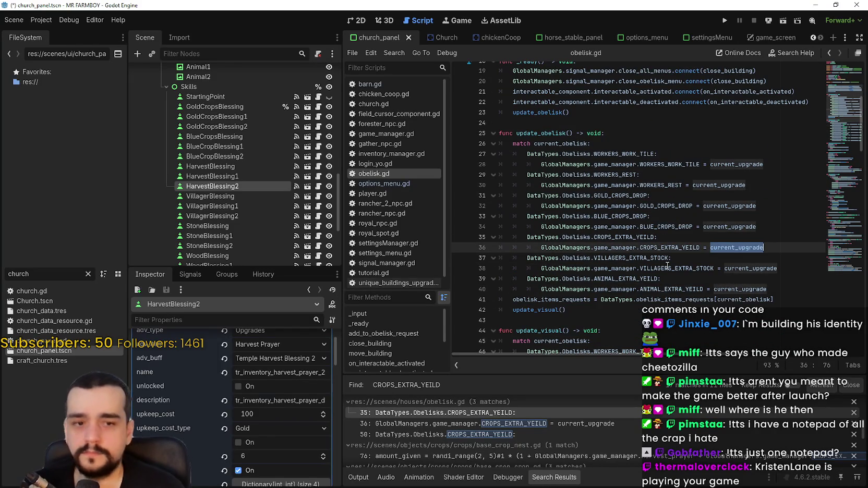
double_click(669, 247)
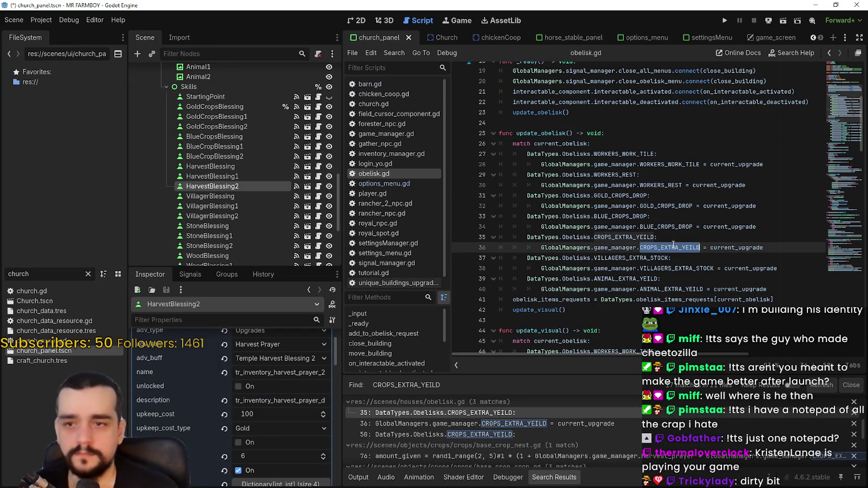
double_click(736, 246)
key(XF86Calculator)
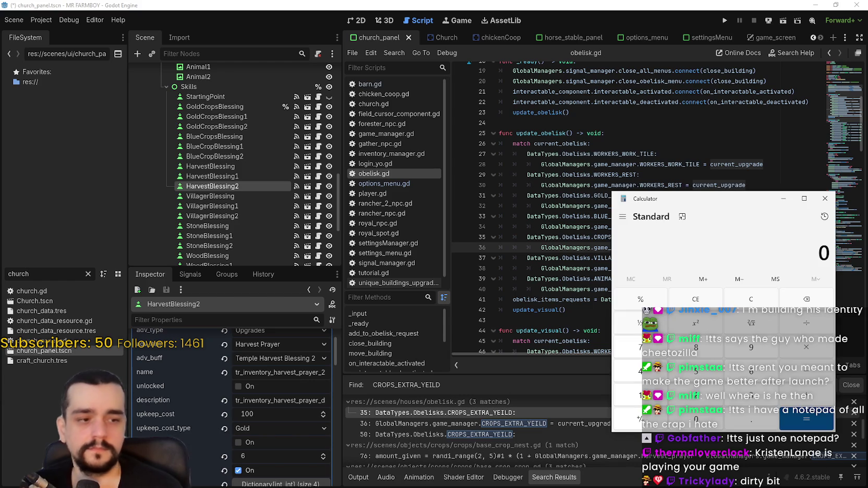
- Move Calculator over the crop diff and calculate 6 ÷ 100
key(alt+Tab)
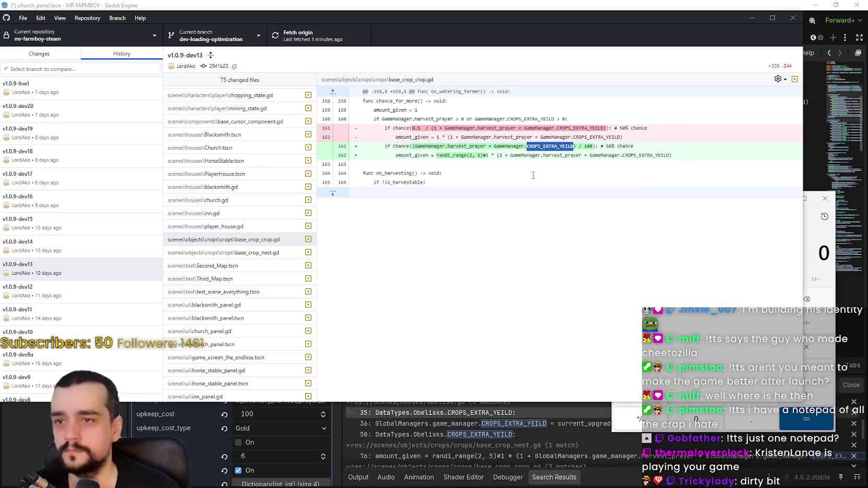
click(818, 238)
drag(737, 204, 584, 216)
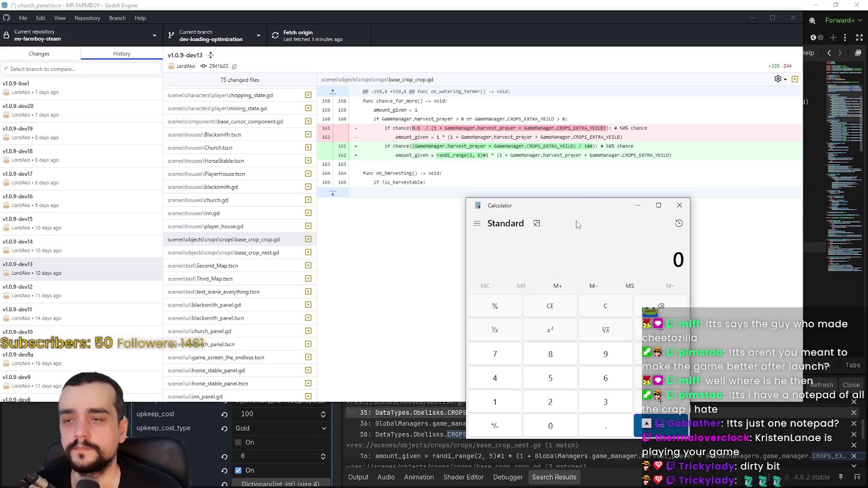
text(5)
key(BackSpace)
text(6/100)
key(Return)
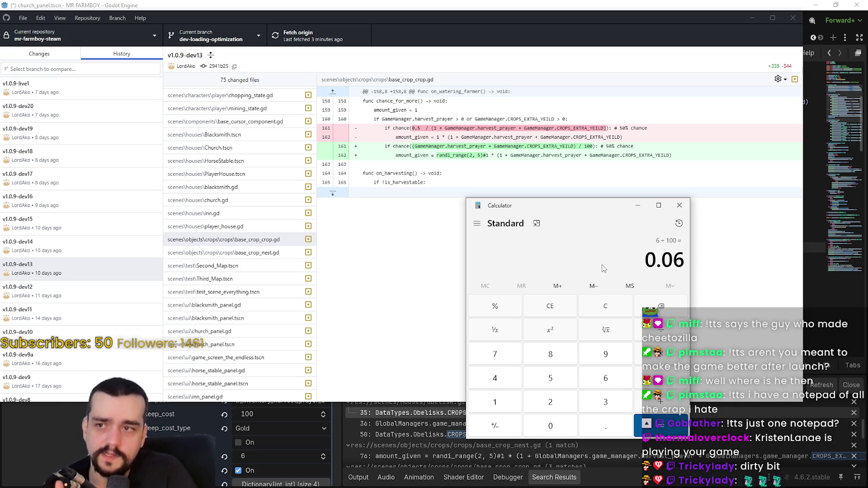
- Calculate 0.5 ÷ 6 (0.0833333333333333), then view the posted Discord image full size
text(0.5)
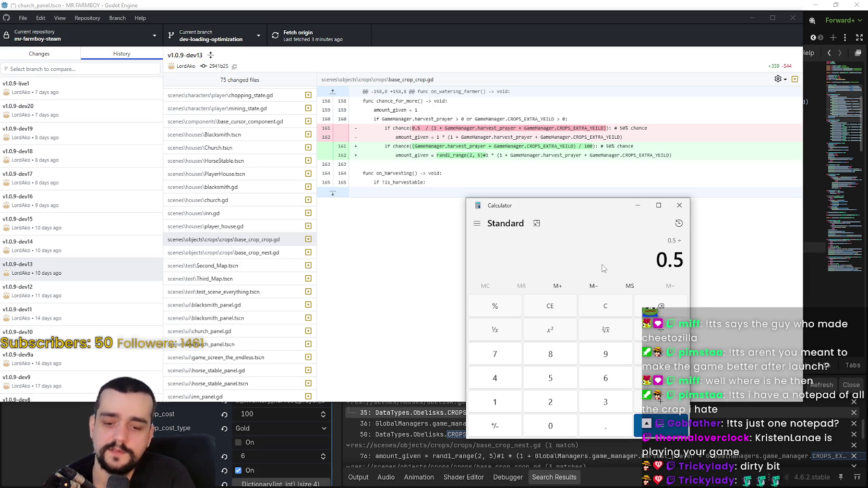
text(6)
key(Return)
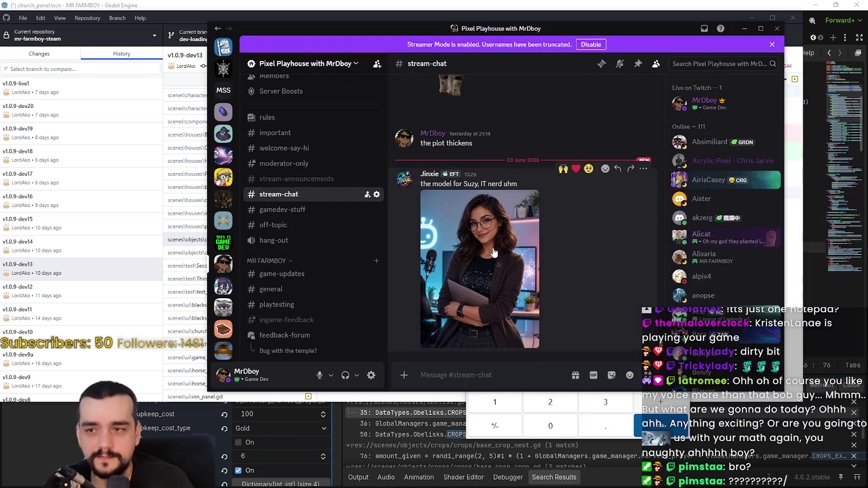
click(493, 247)
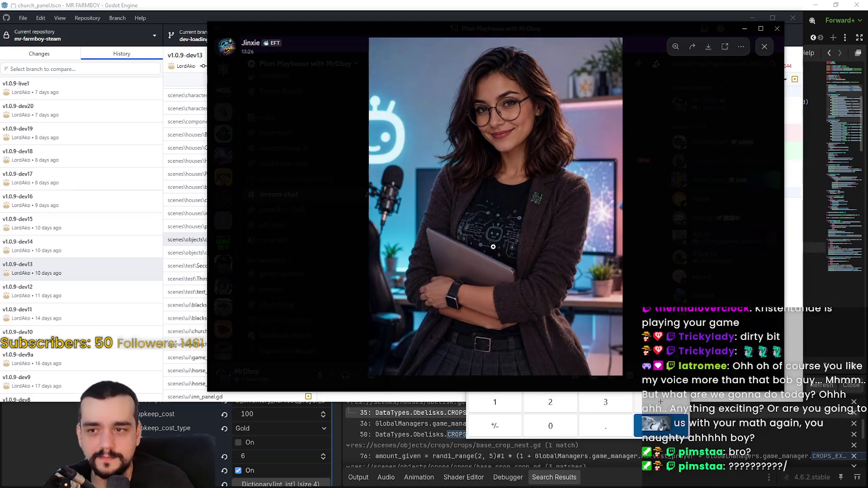
click(694, 254)
key(super+Down)
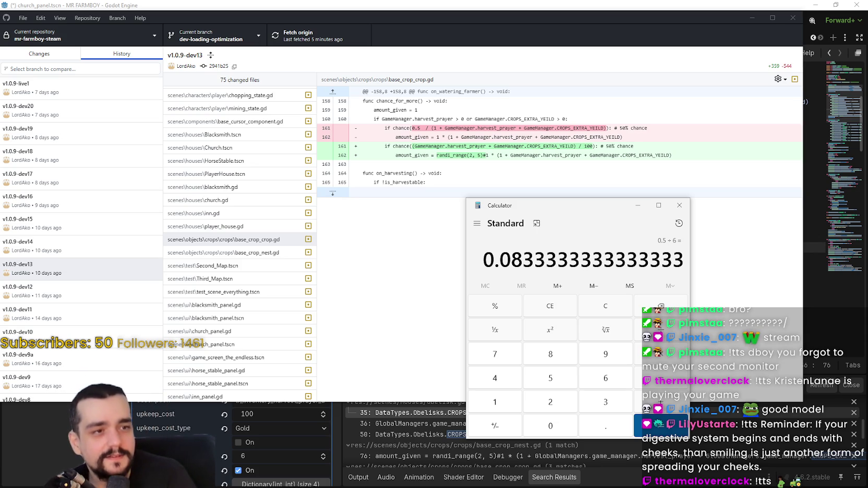
- Move Calculator up and right and check the 0.5 ÷ 6 entry in its history before switching to Discord
mouse_move(594, 208)
mouse_down()
mouse_move(759, 203)
mouse_move(630, 189)
mouse_move(592, 207)
mouse_move(619, 199)
mouse_move(621, 173)
mouse_up()
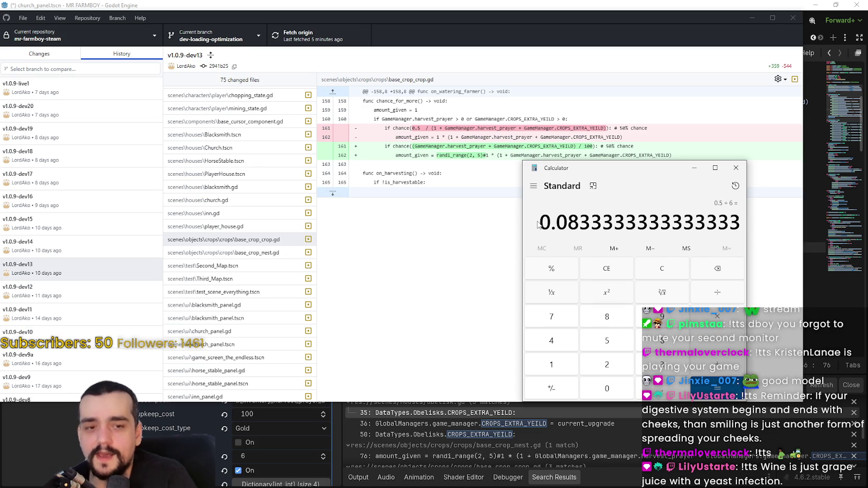
click(736, 186)
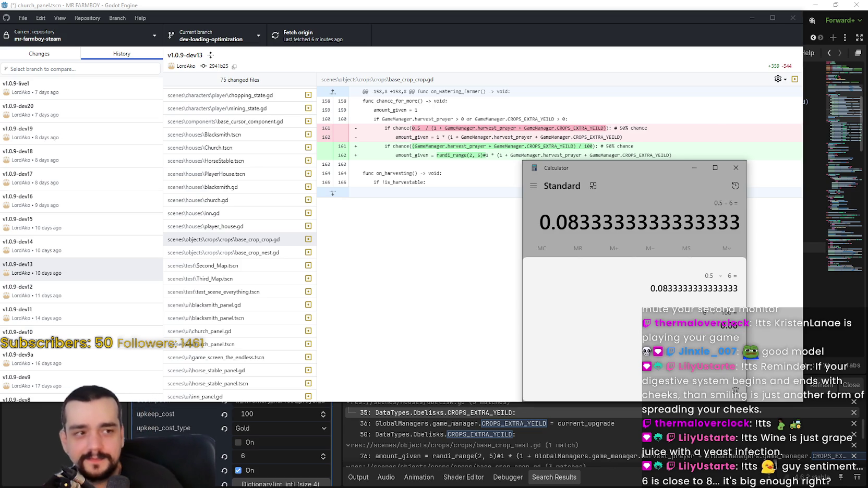
key(Escape)
key(alt+Tab)
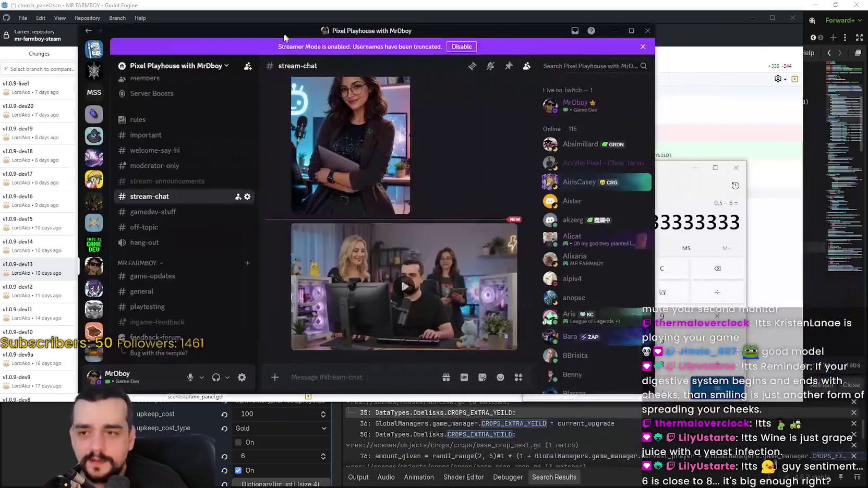
- Play the stream-chat video fullscreen, pause and scrub through its scenes, then exit fullscreen
click(402, 285)
click(504, 346)
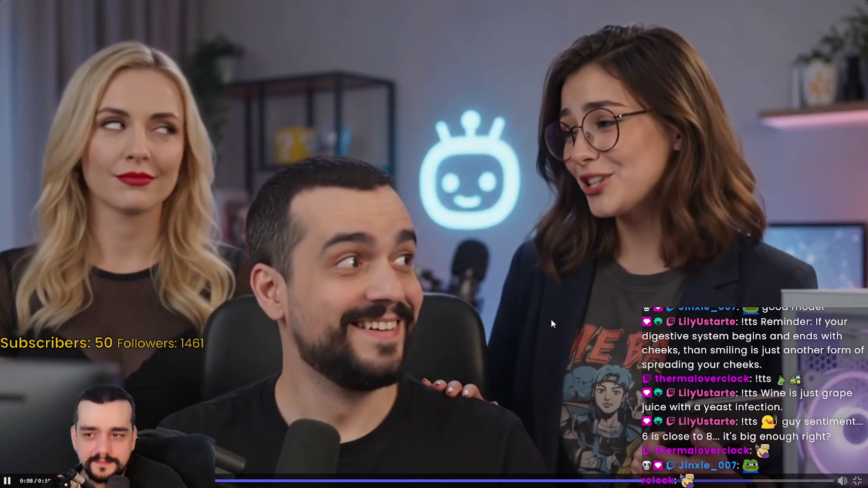
click(514, 226)
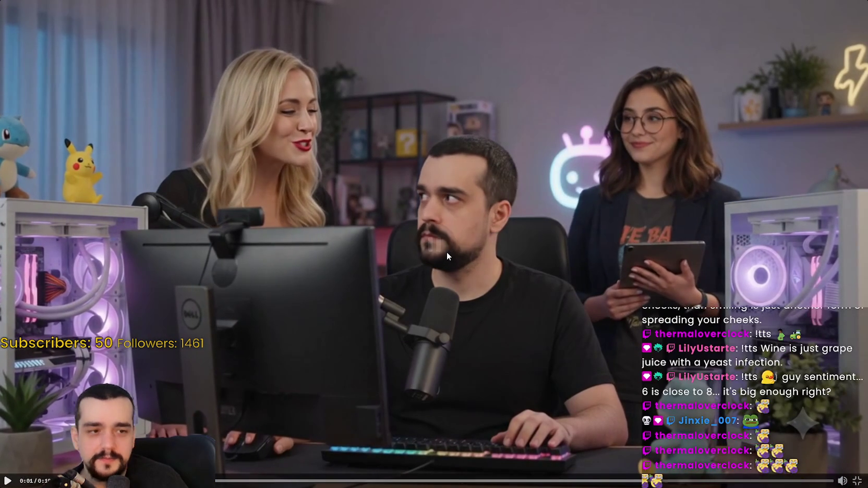
key(space)
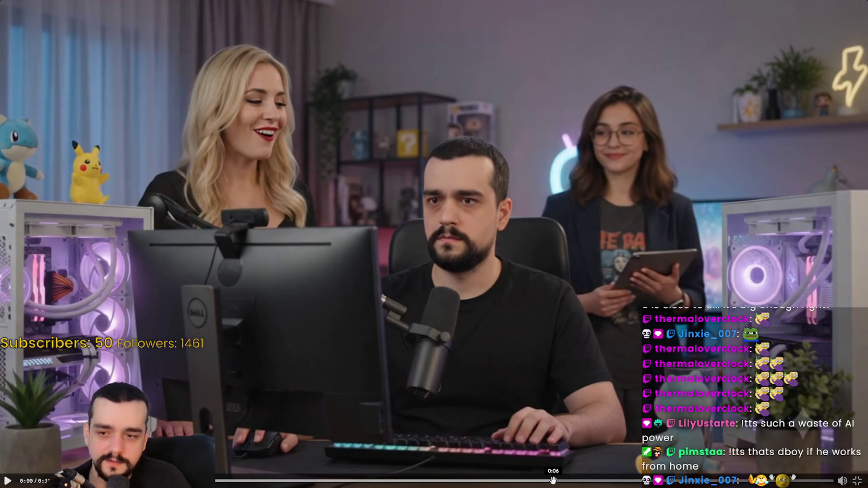
click(554, 480)
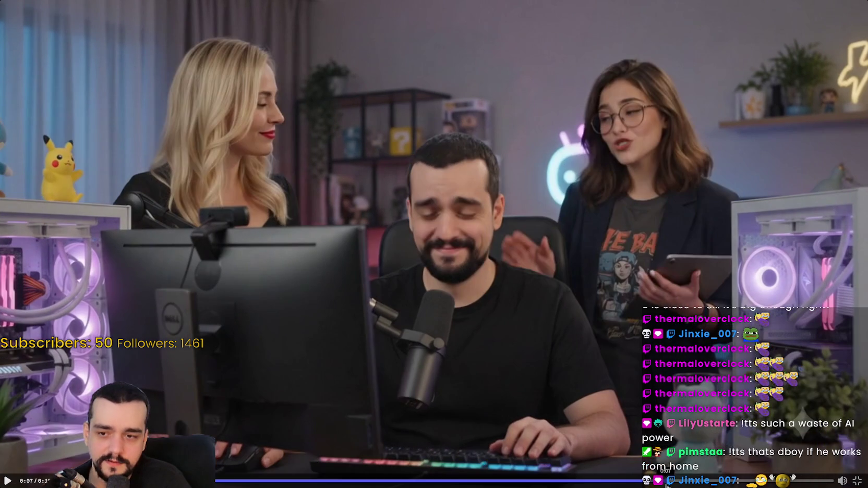
click(666, 481)
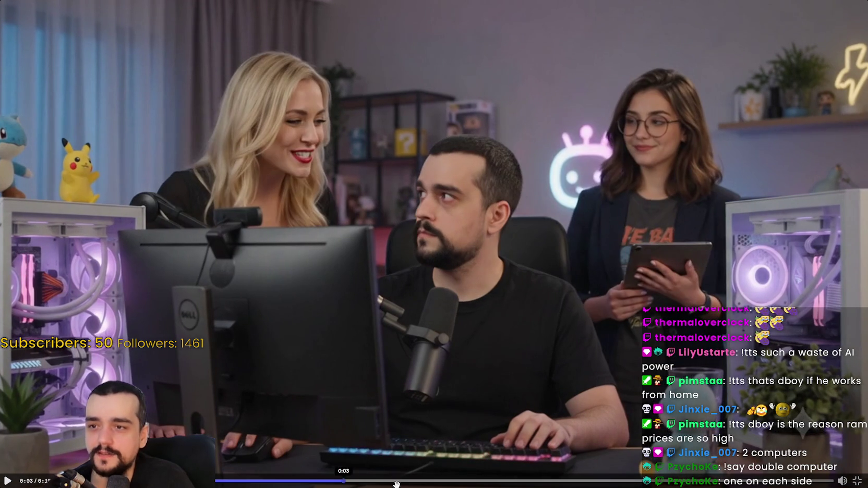
mouse_move(397, 484)
mouse_down()
mouse_move(215, 481)
mouse_move(445, 481)
mouse_move(216, 481)
mouse_up()
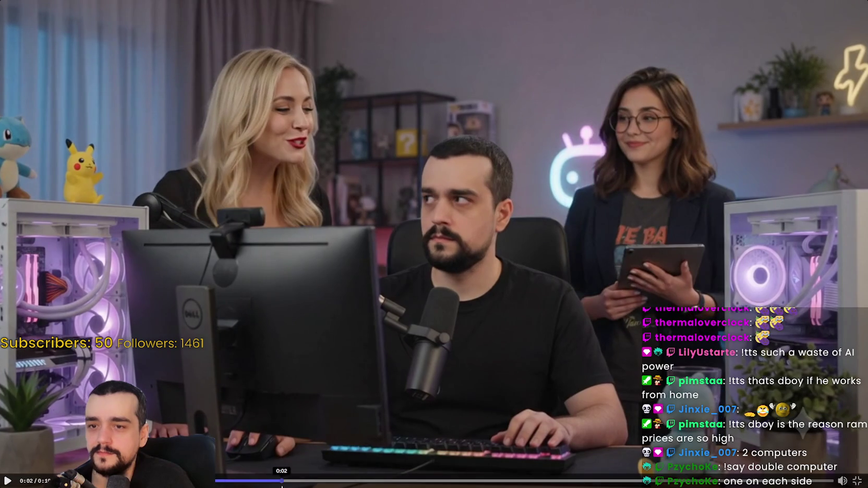
click(215, 481)
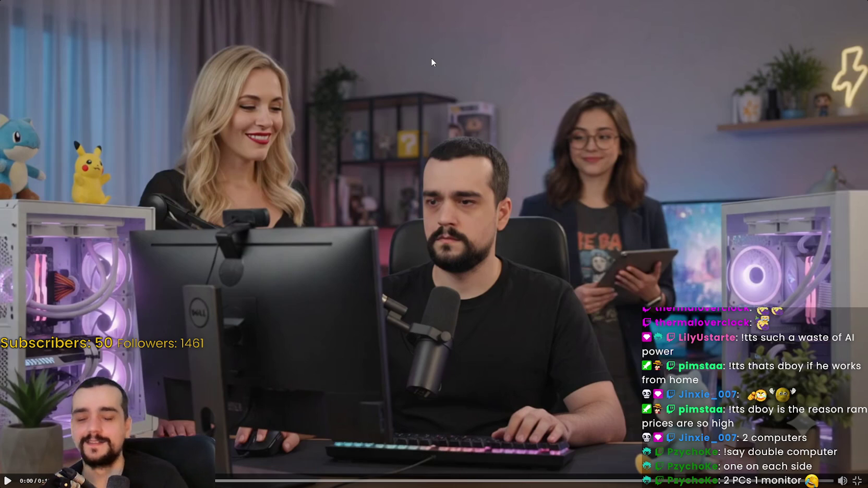
key(Escape)
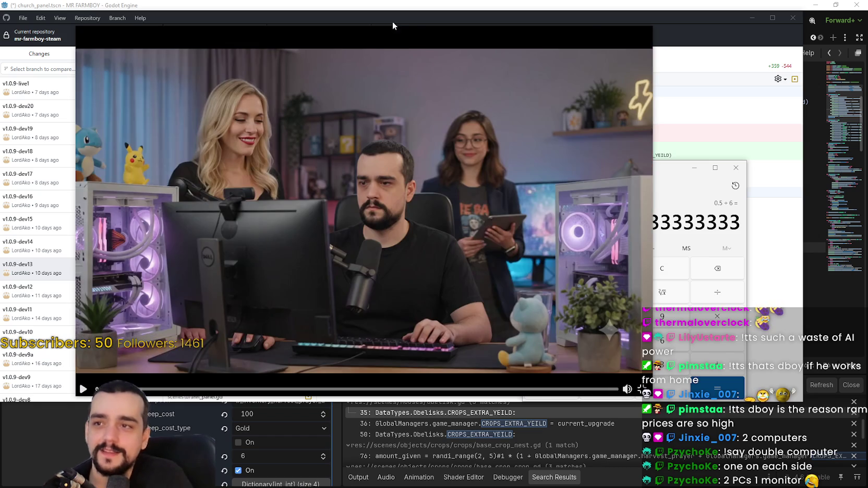
- Close the Discord video viewer, minimize Discord, close Calculator and return to Godot's obelisk.gd
key(Escape)
click(606, 53)
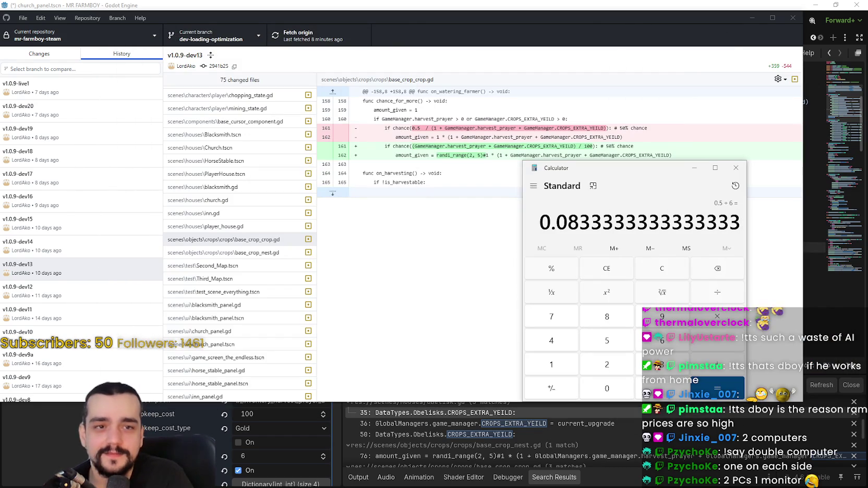
click(735, 167)
click(752, 18)
scroll(609, 262, down, 3)
- Highlight current_upgrade and CROPS_EXTRA_YEILD on line 36, then open the base_crop_nest.gd match at line 76
double_click(736, 155)
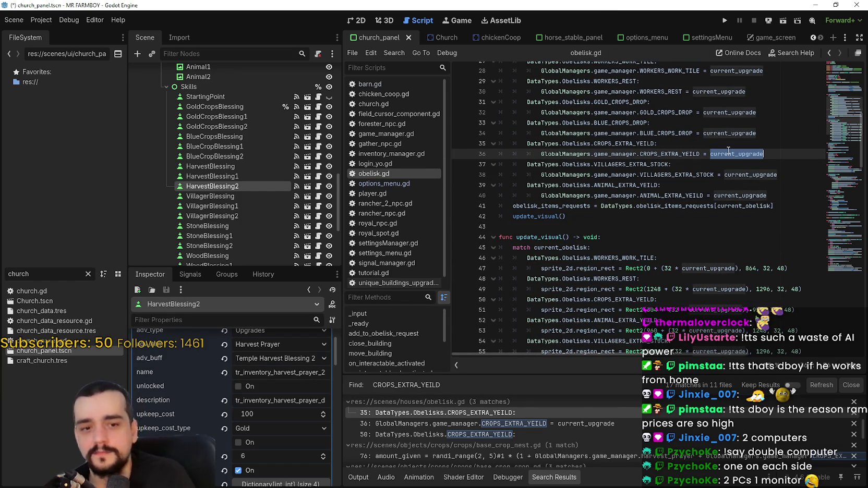
click(727, 148)
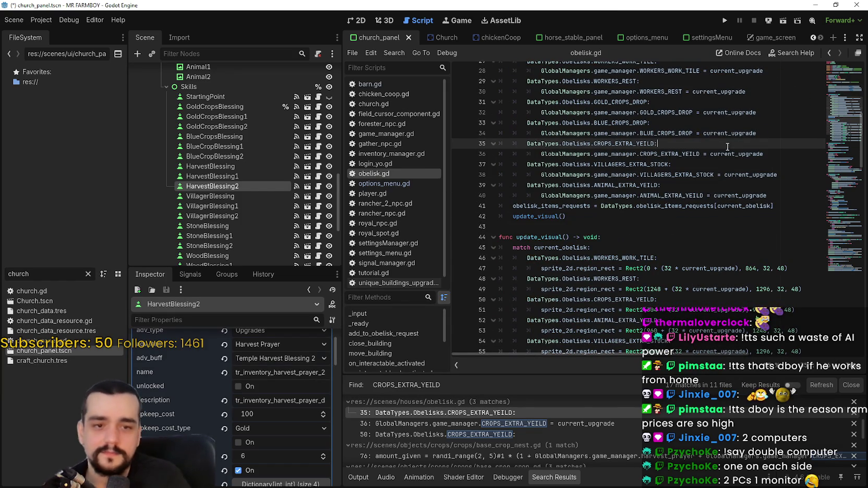
double_click(737, 155)
double_click(700, 155)
click(700, 157)
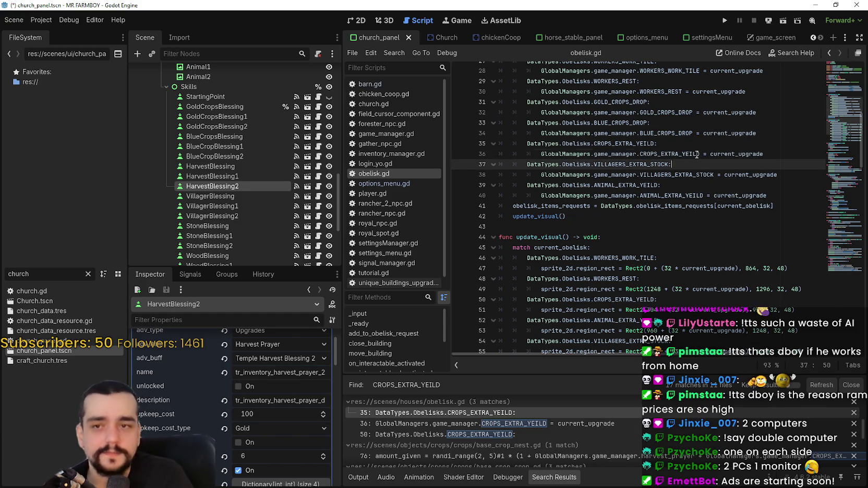
double_click(698, 155)
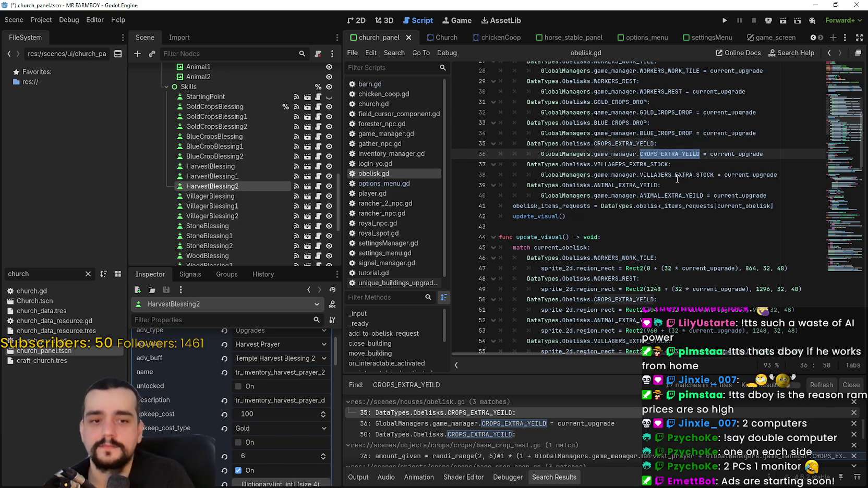
click(676, 166)
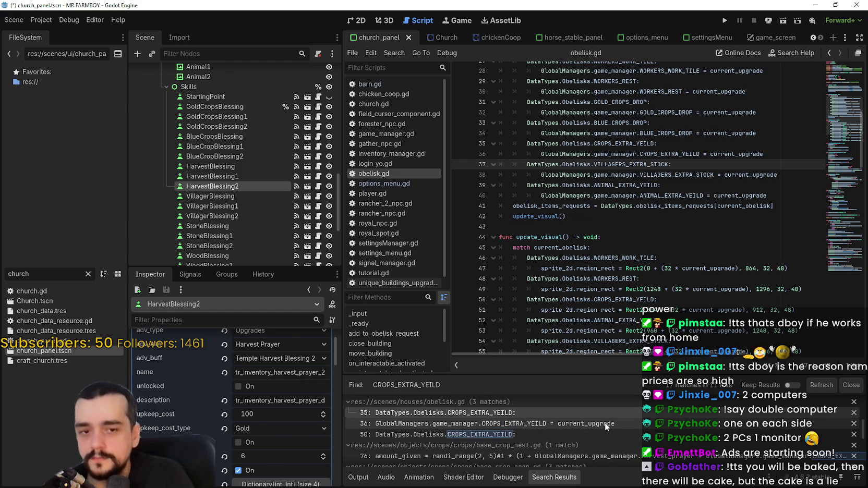
scroll(562, 423, down, 2)
click(614, 425)
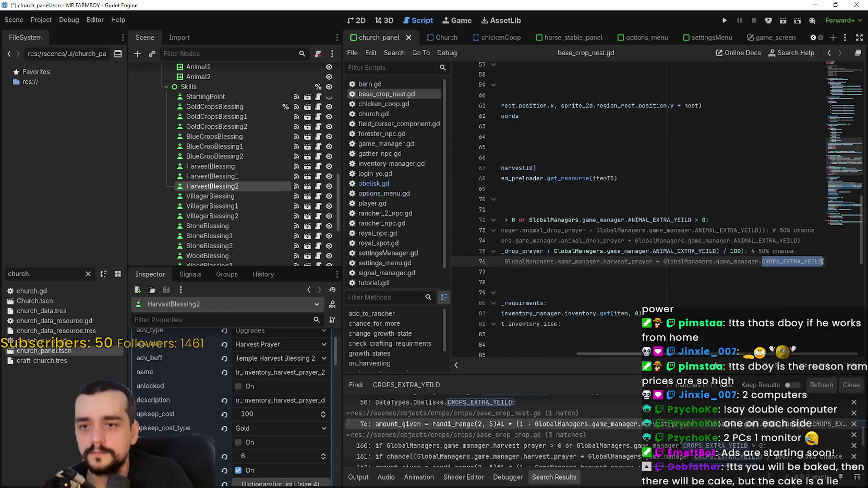
- Scan lines 75–78 around the extra-yield chance formula in base_crop_nest.gd
scroll(691, 228, left, 5)
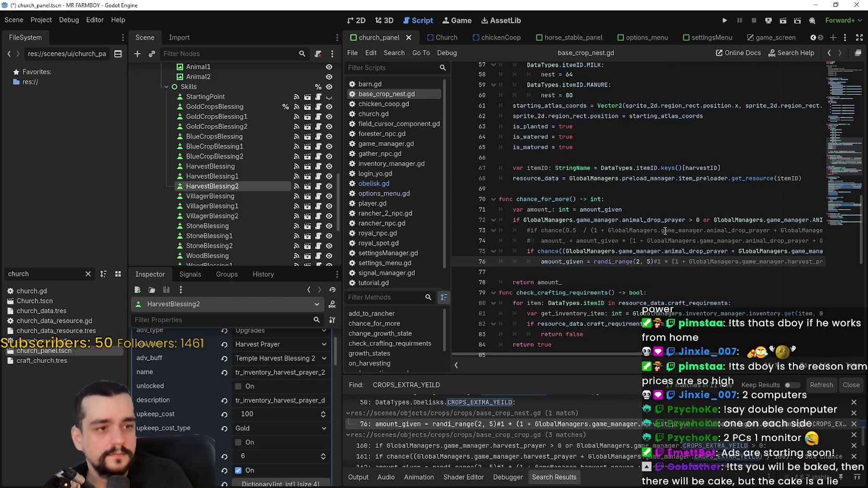
click(619, 273)
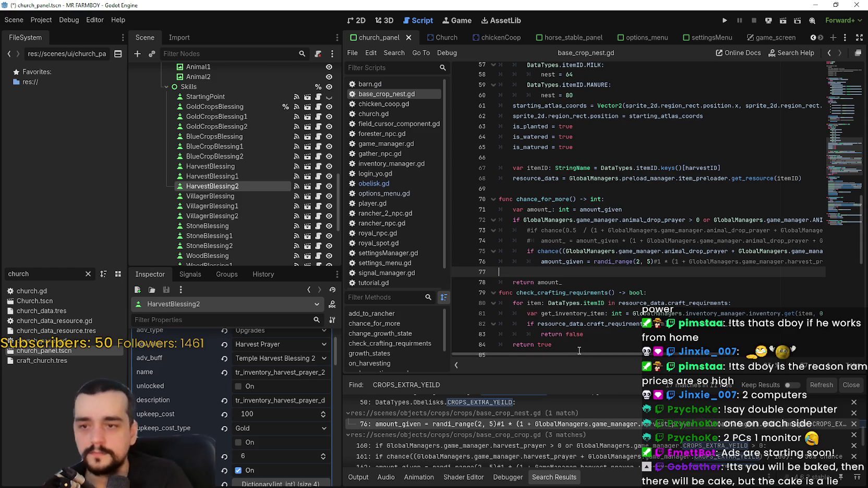
scroll(600, 334, up, 1)
click(645, 302)
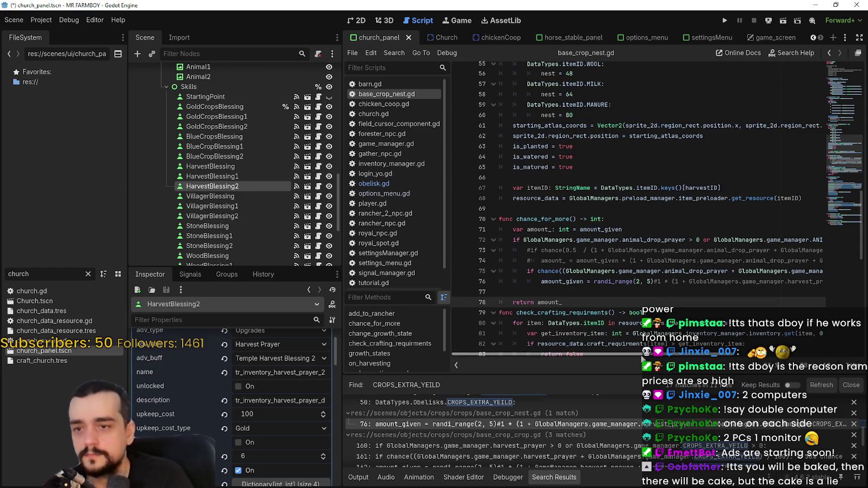
scroll(643, 358, right, 5)
scroll(643, 359, left, 3)
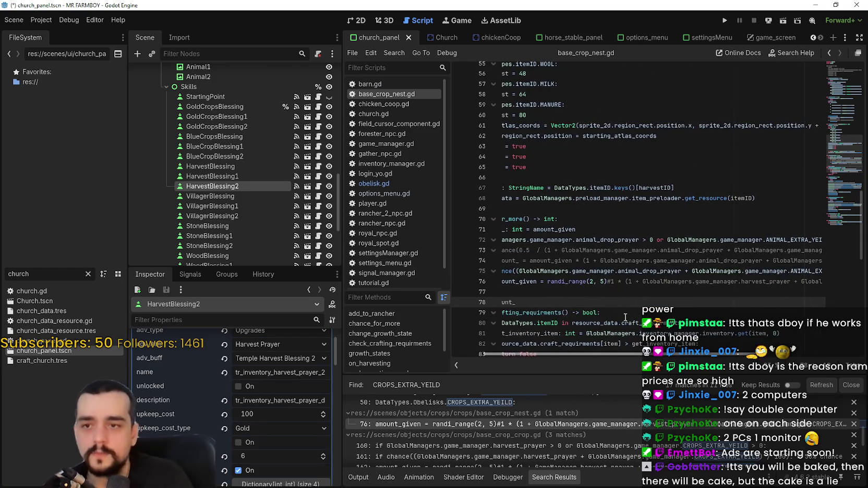
- Widen the script editor, select animal_drop_prayer on line 75, and return to GitHub Desktop
drag(342, 258, 275, 258)
click(630, 278)
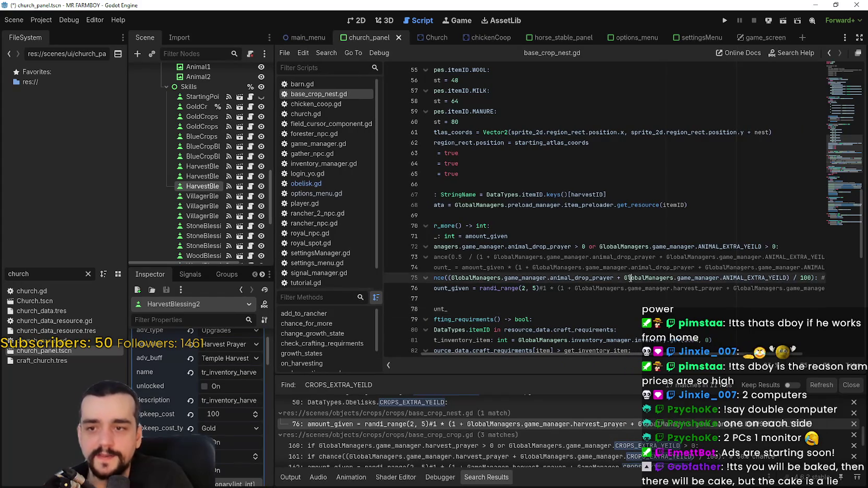
double_click(569, 278)
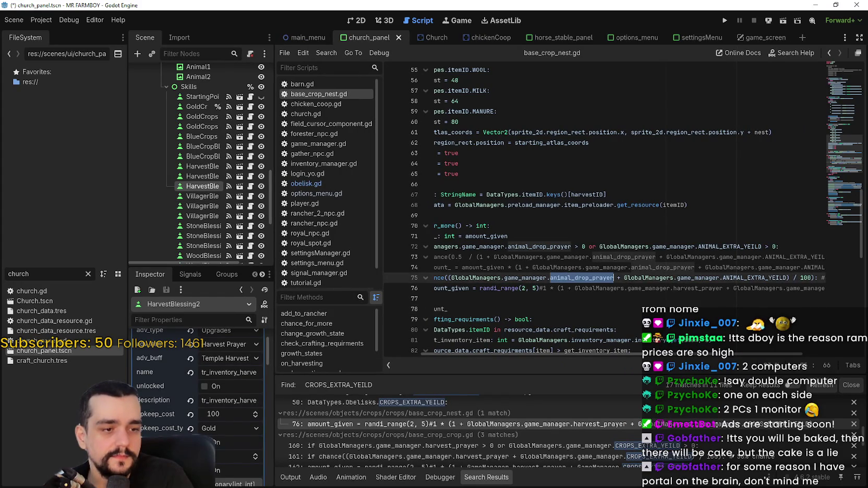
key(alt+Tab)
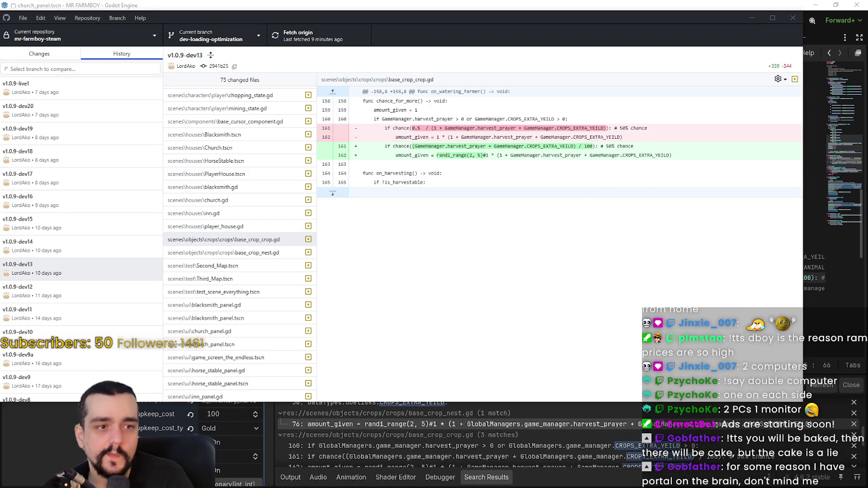
- Launch a new Calculator over the base_crop_crop.gd diff with the calculator key
key(XF86Calculator)
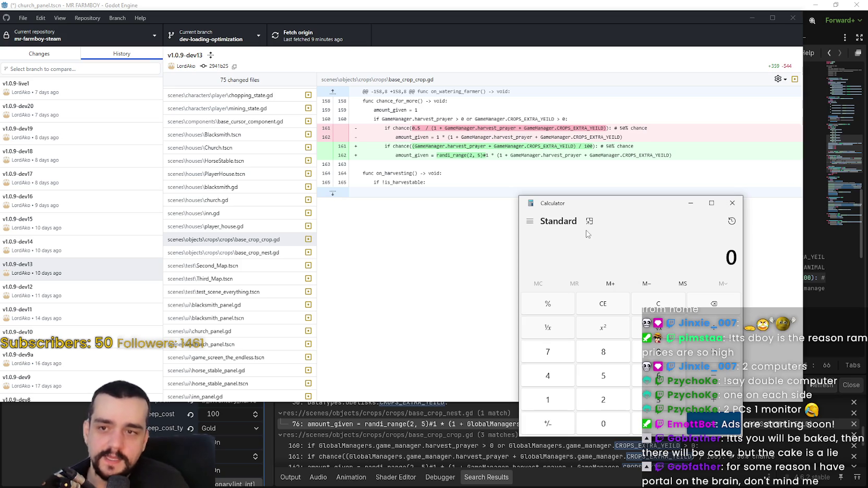
- In Calculator, work out 6 ÷ 100, 6 ÷ 80 and 6 ÷ 60
text(6)
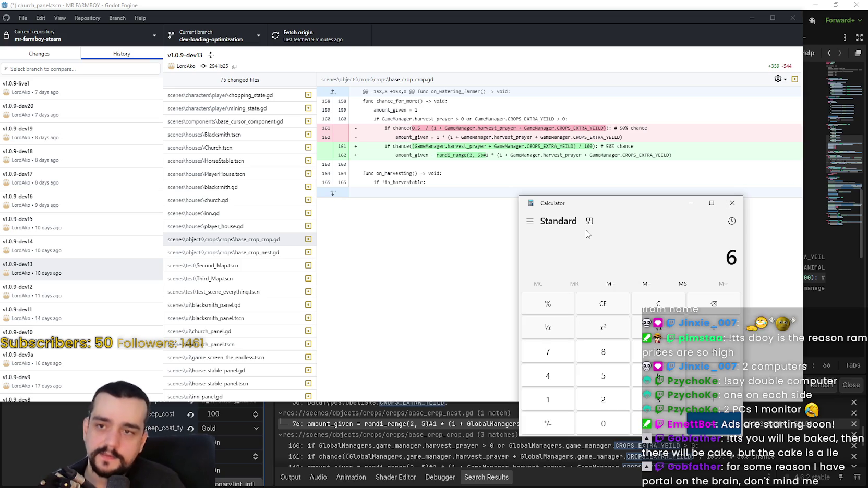
text( ÷ 100)
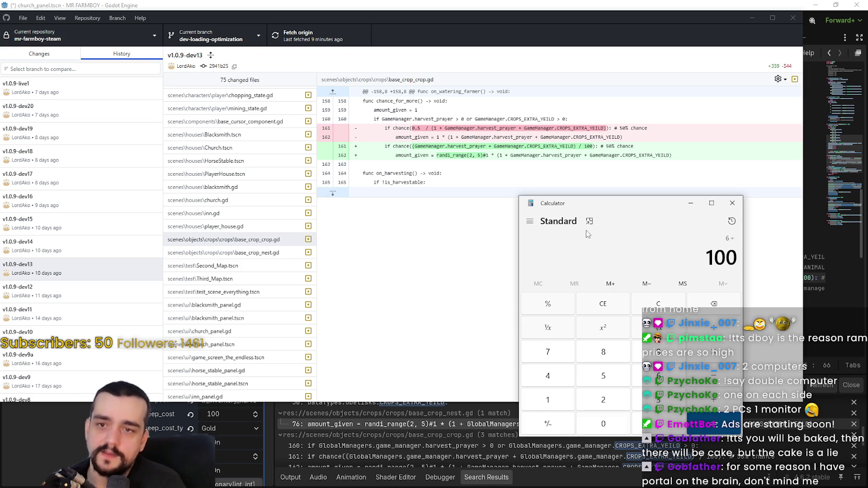
key(Return)
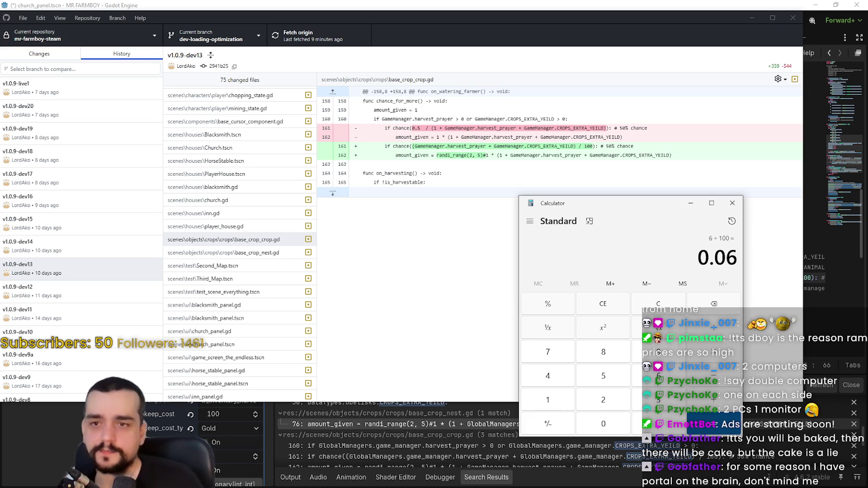
text(6)
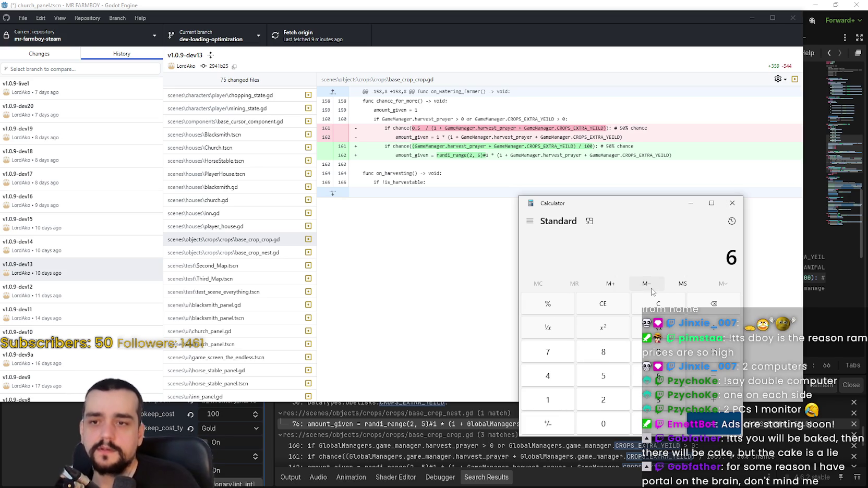
key(slash)
text(80)
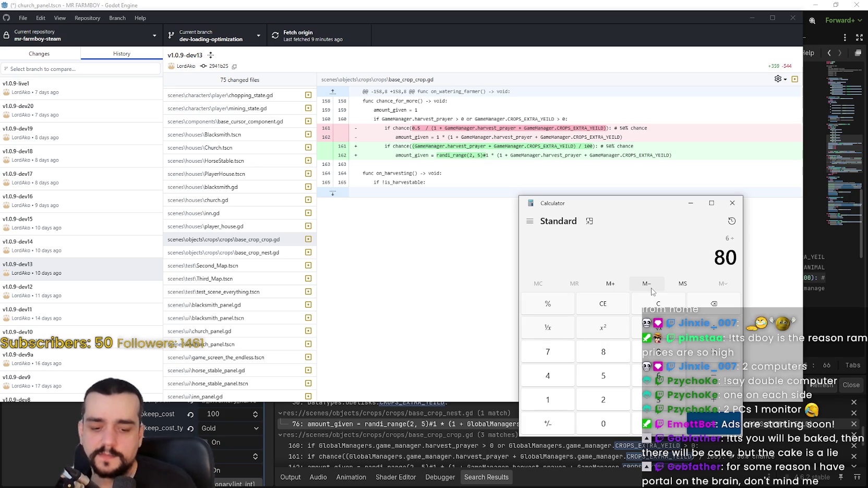
key(Return)
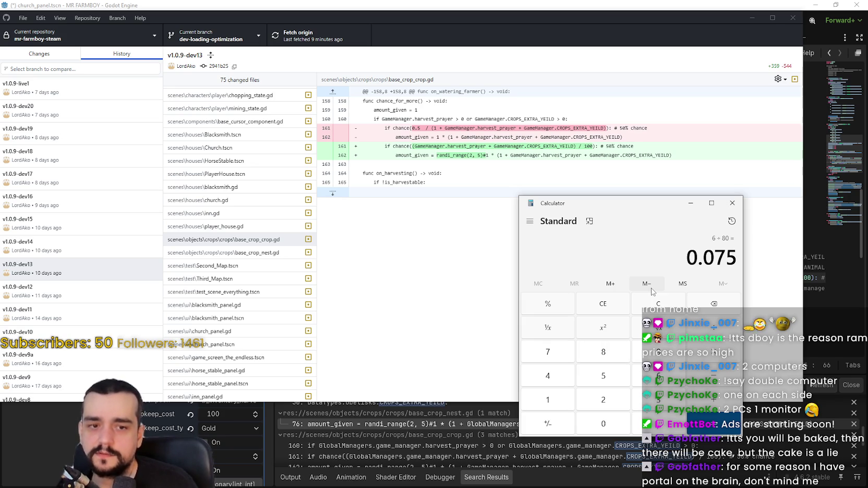
text(6 ÷ )
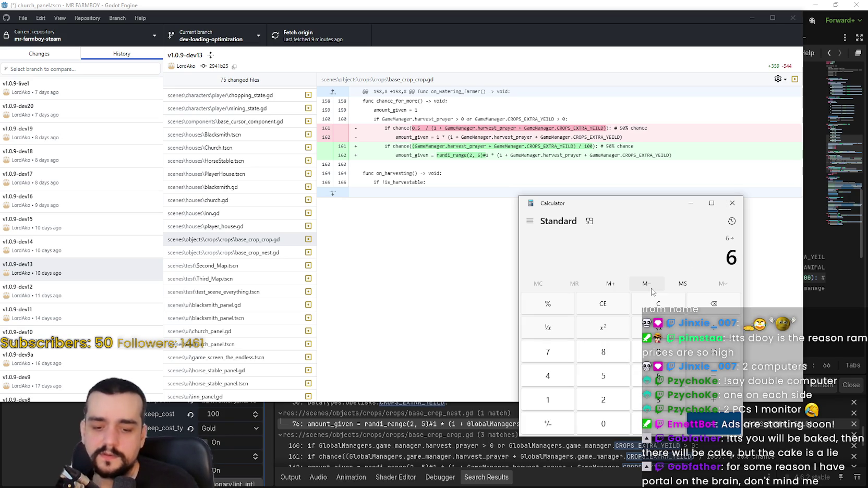
text(60)
key(Return)
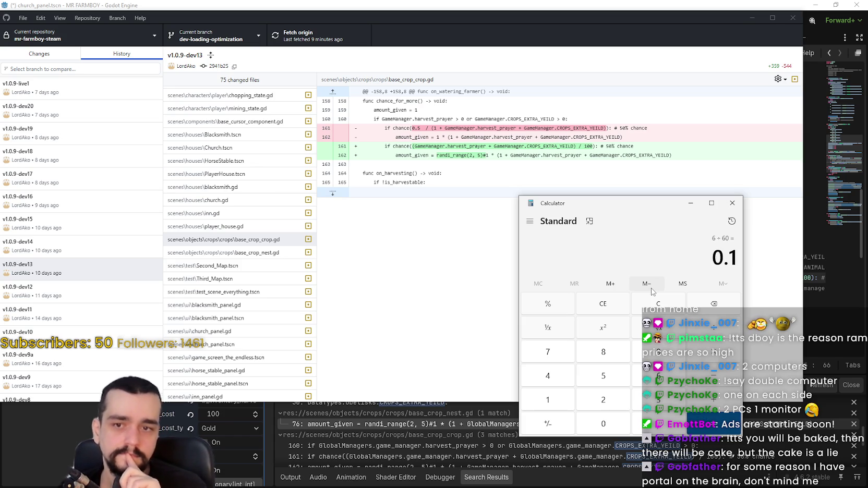
- Clear the calculator and work out 2 ÷ 60 and 4 ÷ 60
key(Escape)
text(2)
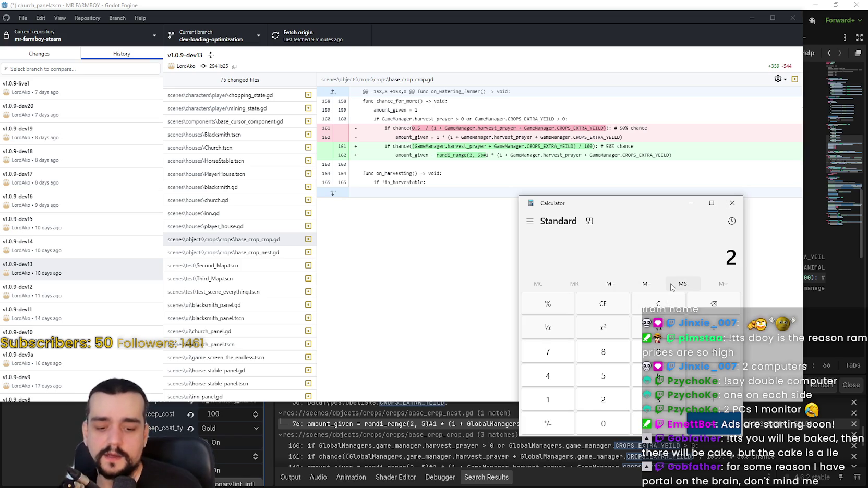
text( ÷ 60)
key(Return)
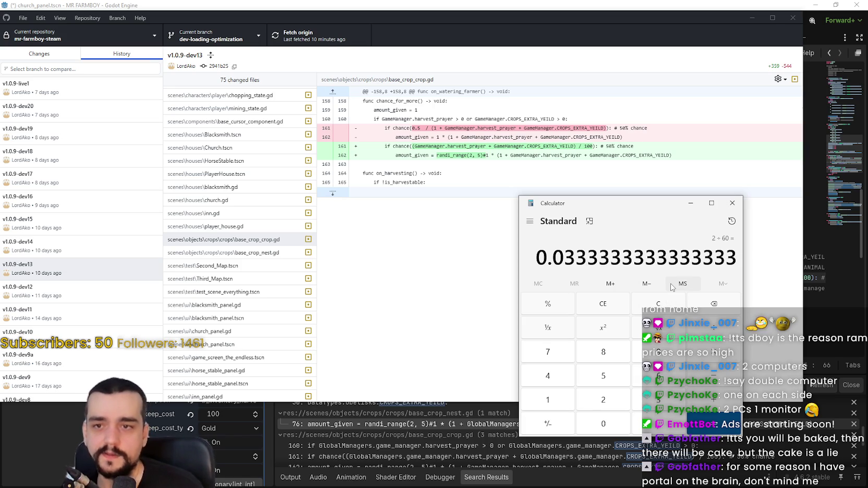
text(2)
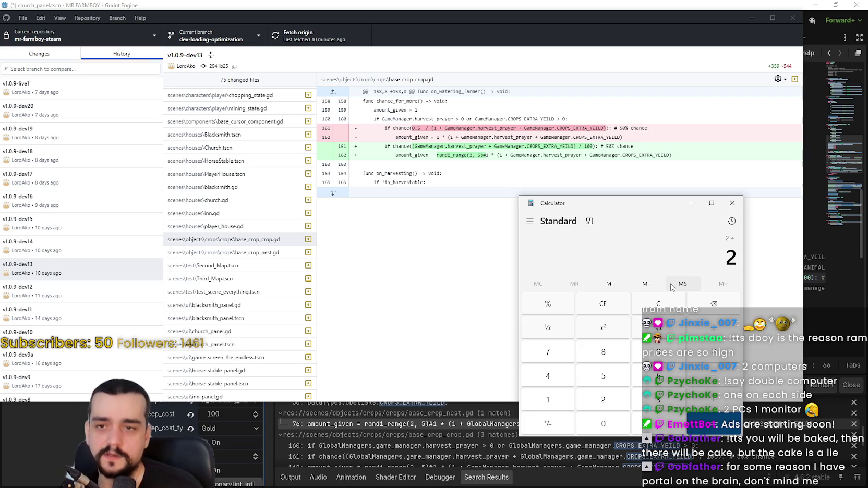
click(659, 303)
text(4)
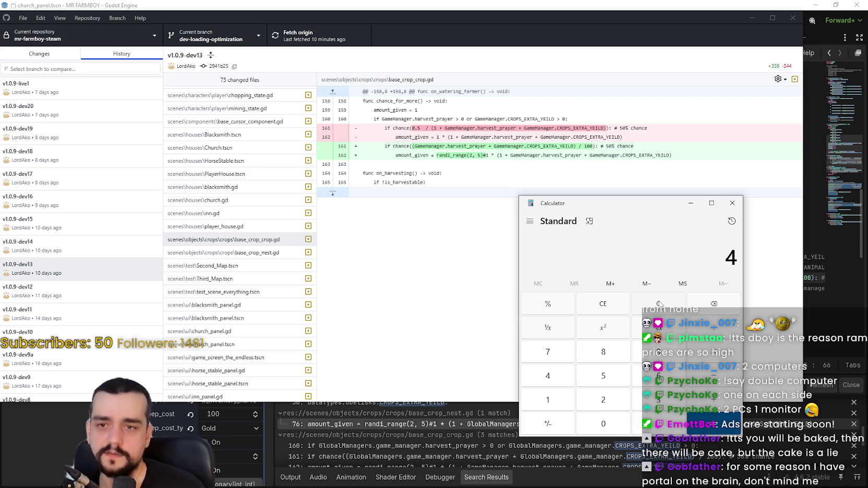
text( ÷ 60)
key(Return)
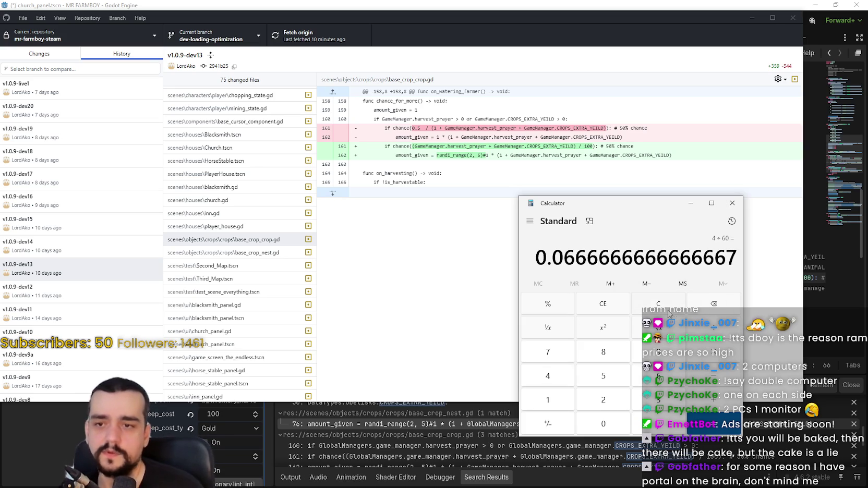
- Recompute 2 ÷ 60, then work out 3 ÷ 60 (0.05)
click(680, 303)
text(2/60)
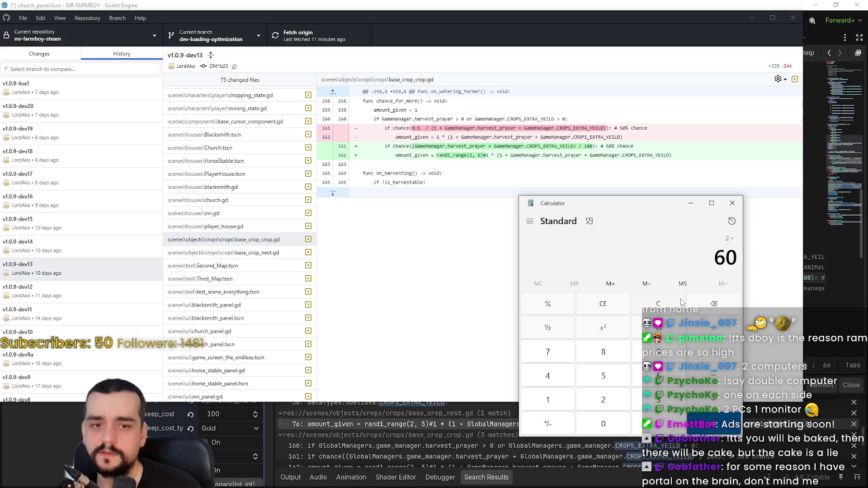
key(Return)
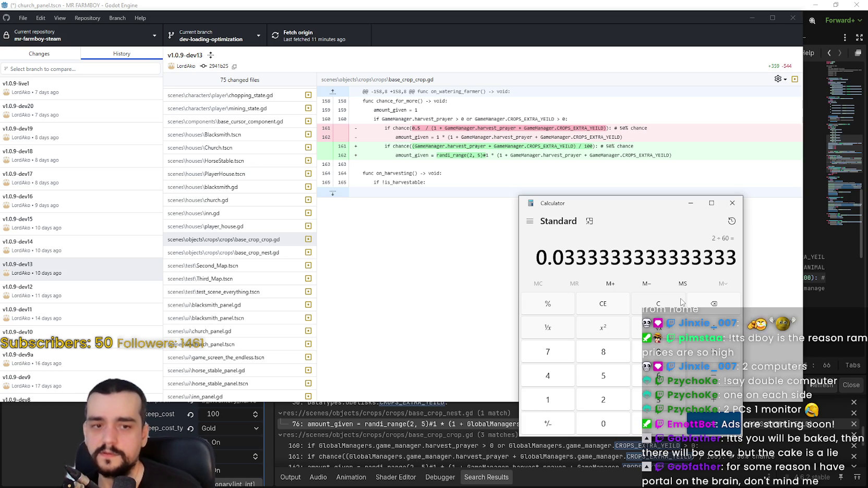
click(655, 304)
text(3)
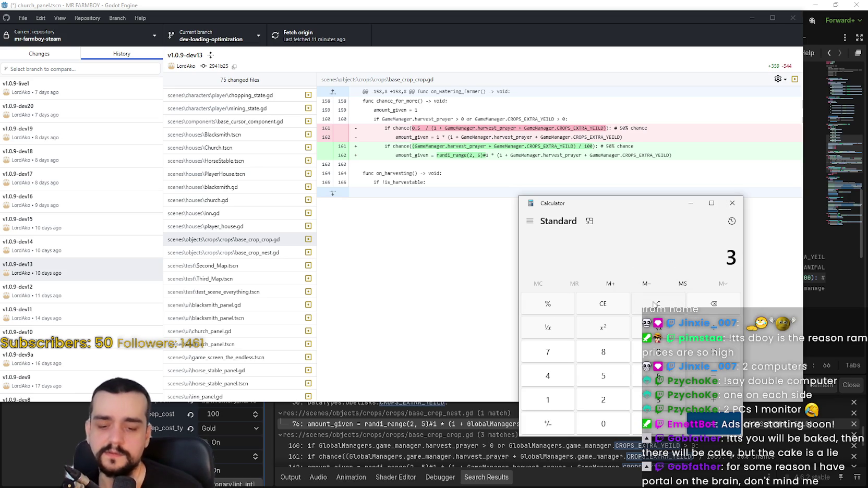
text( ÷ 60)
key(Return)
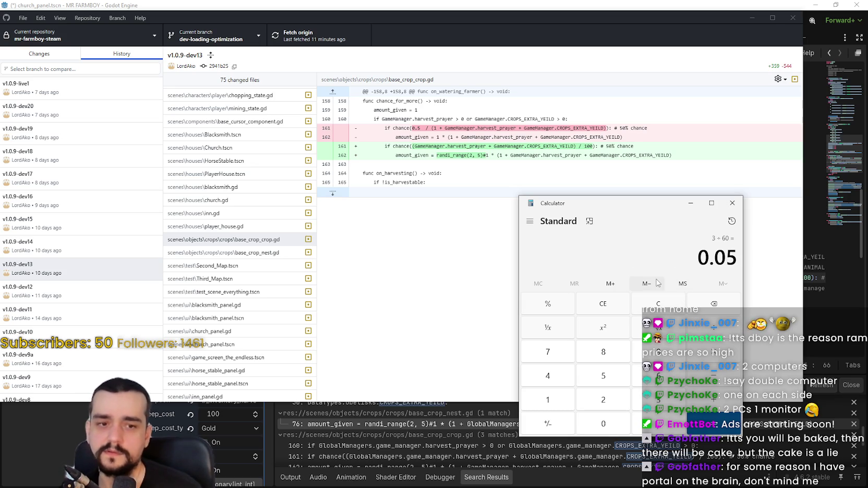
- Work out 4 ÷ 60 and 6 ÷ 60, giving 0.1
drag(735, 260, 669, 257)
click(670, 258)
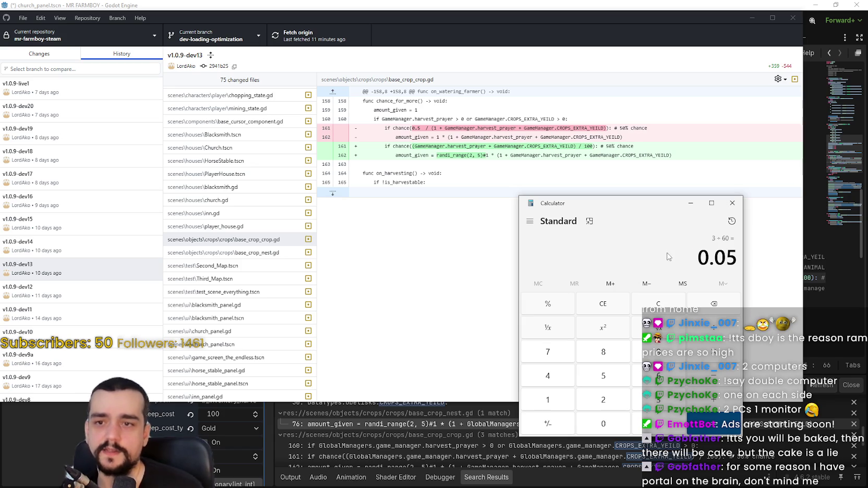
text(4)
key(Return)
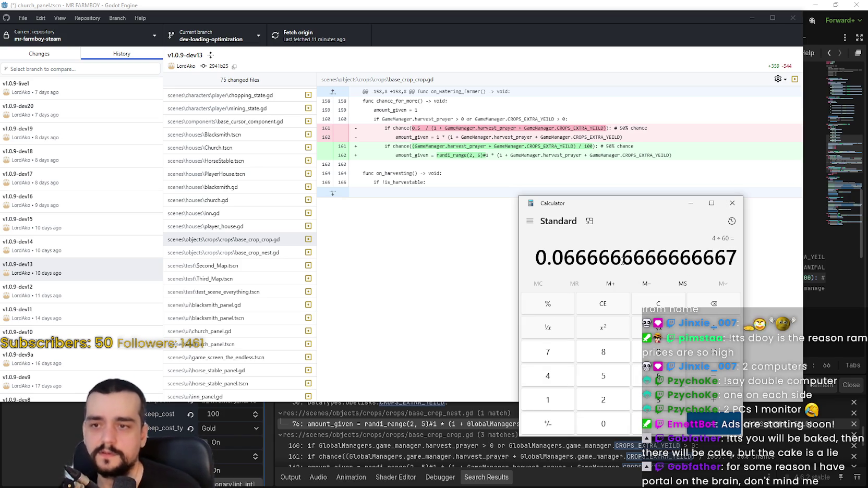
text(5)
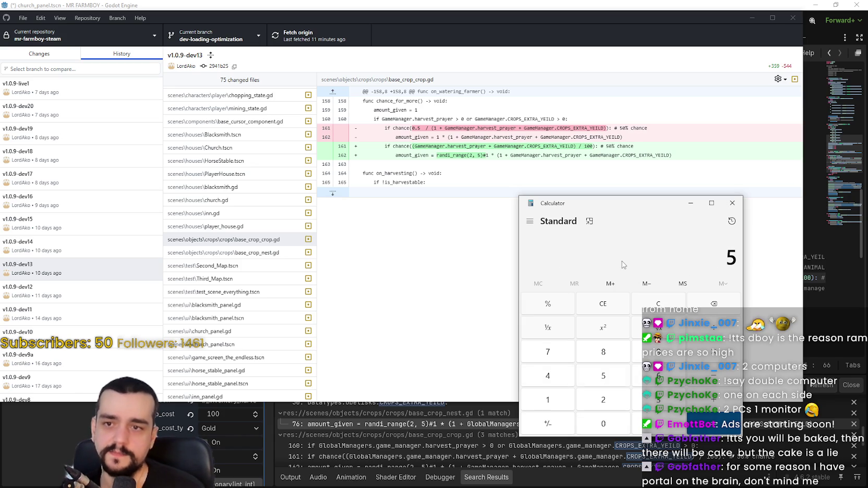
key(BackSpace)
text(6 ÷ 60)
key(Return)
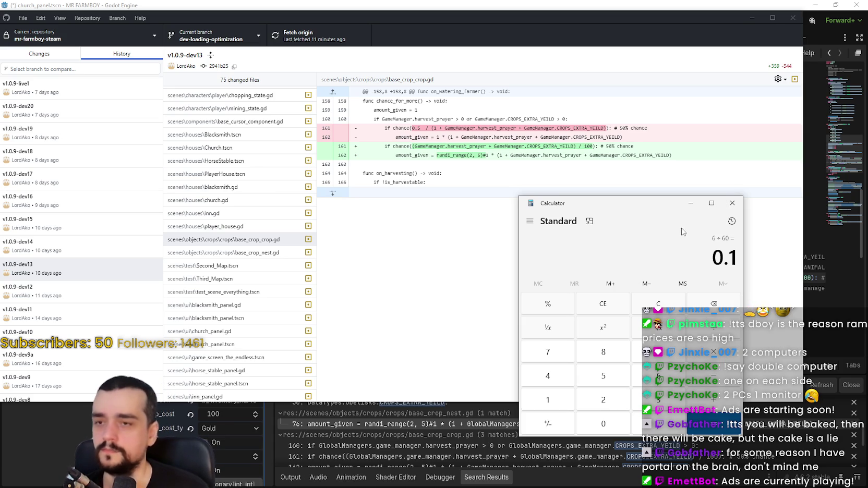
- Move Calculator aside and return to chance_for_more() in base_crop_nest.gd in Godot
drag(648, 205, 632, 186)
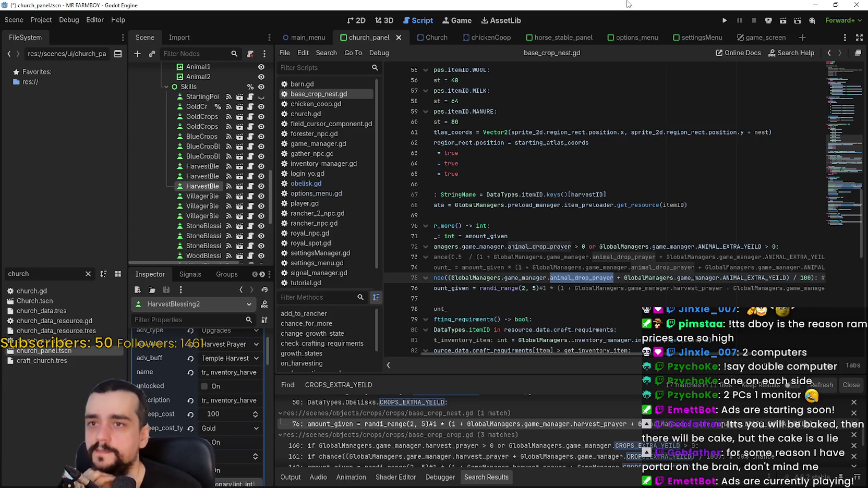
click(629, 4)
click(559, 168)
mouse_move(618, 308)
mouse_down()
mouse_move(643, 300)
mouse_move(468, 273)
mouse_move(448, 227)
mouse_up()
click(507, 225)
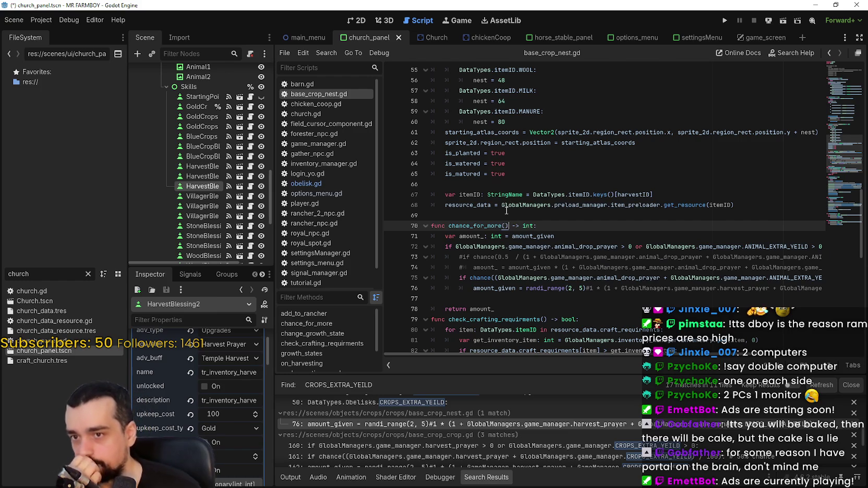
- Look over chance_for_more() in base_crop_nest.gd, scrolling the code horizontally
click(584, 298)
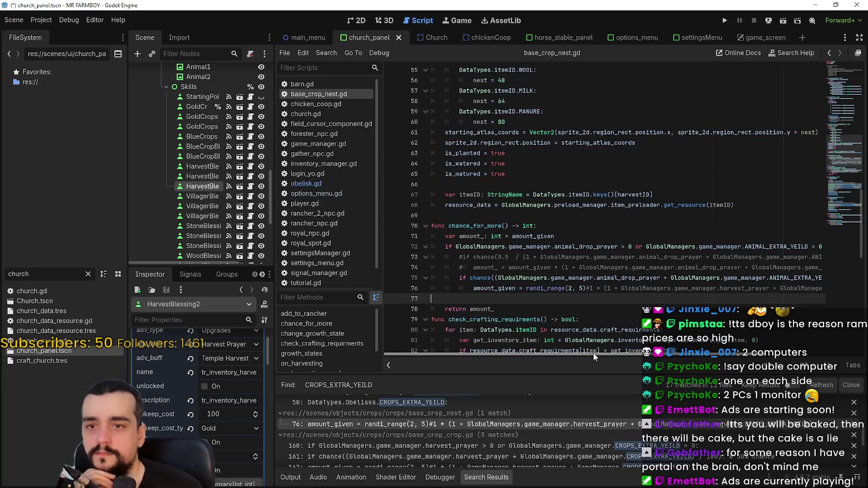
mouse_move(596, 354)
mouse_down()
mouse_move(694, 353)
mouse_move(542, 349)
mouse_up()
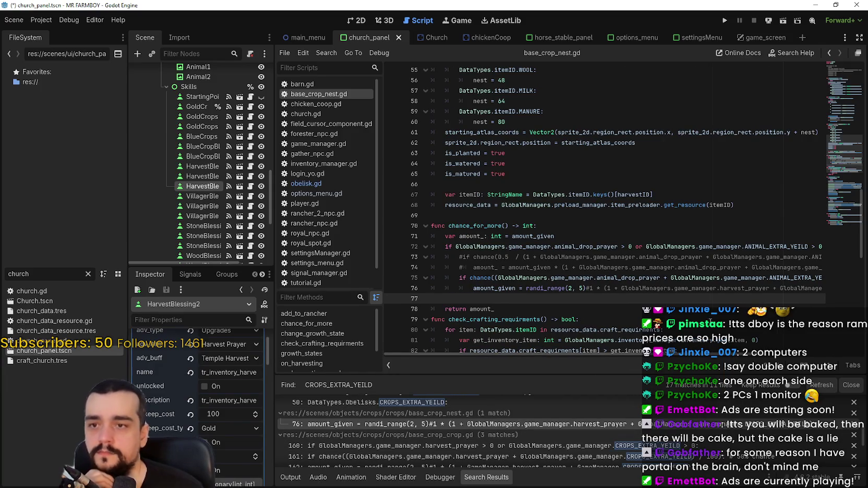
mouse_move(652, 354)
mouse_down()
mouse_move(718, 358)
mouse_move(660, 376)
mouse_up()
mouse_move(616, 354)
mouse_down()
mouse_move(625, 366)
mouse_move(698, 367)
mouse_move(639, 381)
mouse_up()
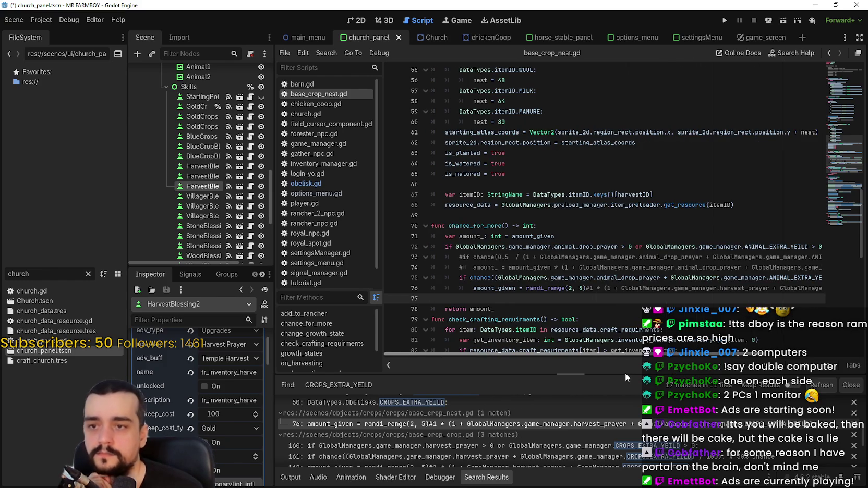
mouse_move(595, 355)
mouse_down()
mouse_move(634, 356)
mouse_move(606, 355)
mouse_up()
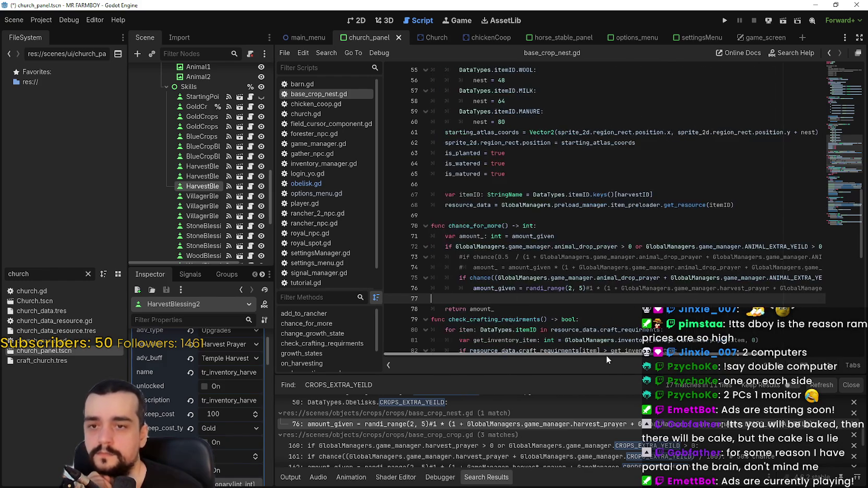
- Confirm in Calculator that 12 ÷ 60 is 0.2, then bring up the GitHub Desktop diff
key(alt+Tab)
text(12)
text(/10)
key(Return)
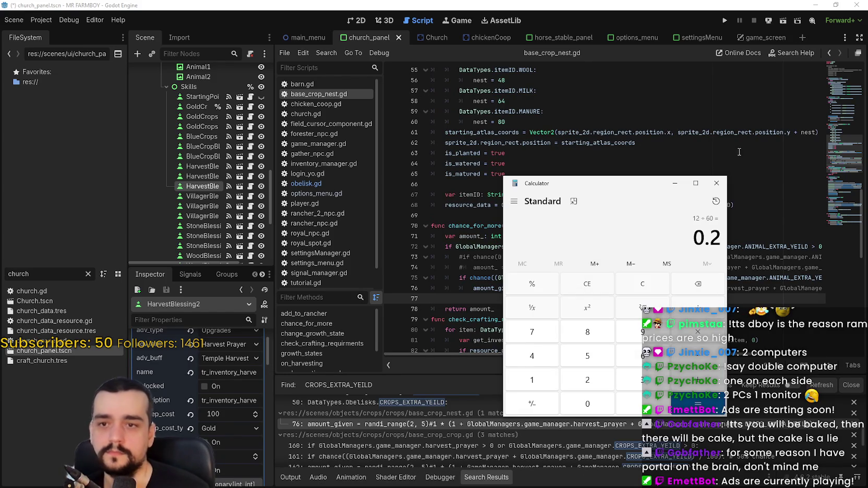
key(alt+Tab)
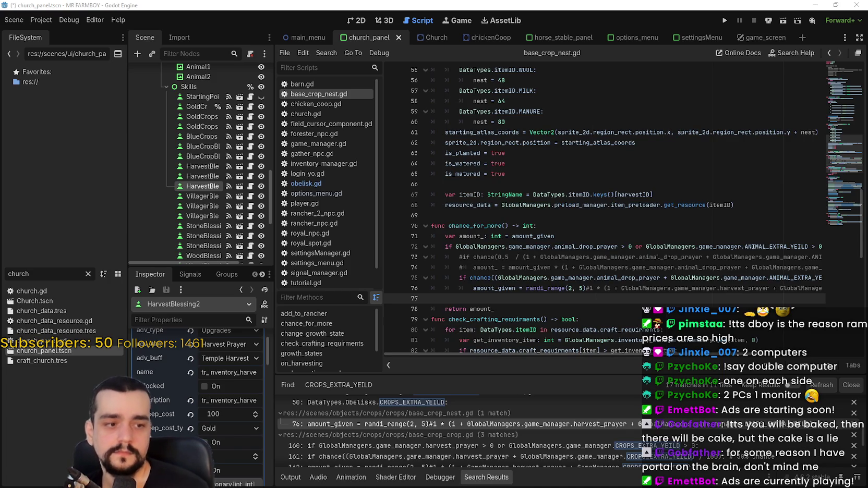
key(alt+Tab)
key(alt+Tab)
key(Tab)
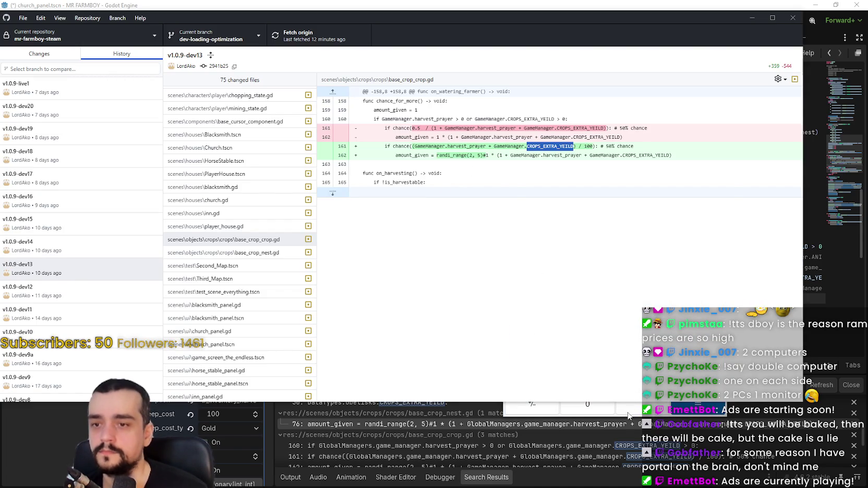
- Bring Calculator forward, shift it left and work out 0.5 ÷ 7
click(629, 412)
mouse_move(566, 185)
mouse_down()
mouse_move(587, 172)
mouse_move(555, 185)
mouse_up()
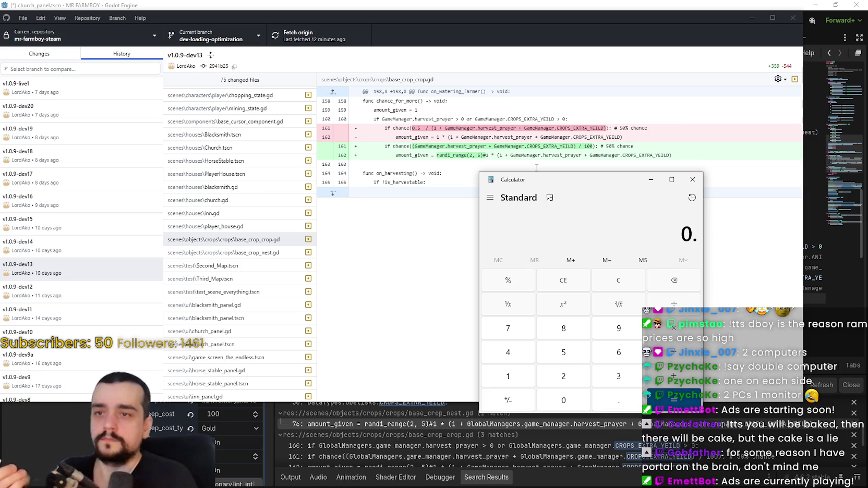
key(BackSpace)
text(.5/7)
key(Return)
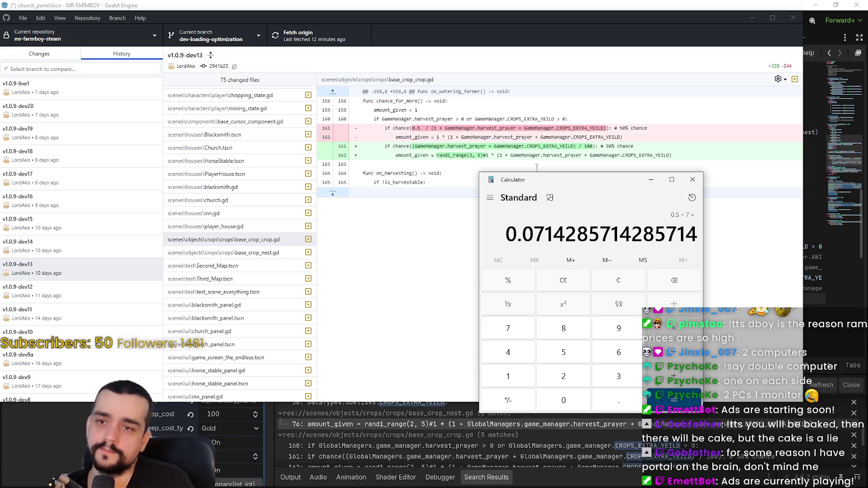
- Clear the result and work out 0.5 ÷ 3, giving 0.1666666666666667
key(Escape)
text(5)
key(BackSpace)
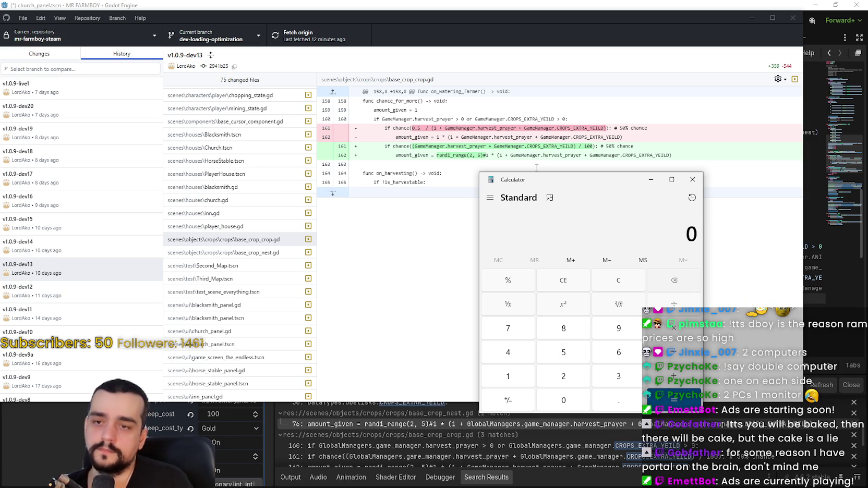
text(5)
key(BackSpace)
text(5)
key(BackSpace)
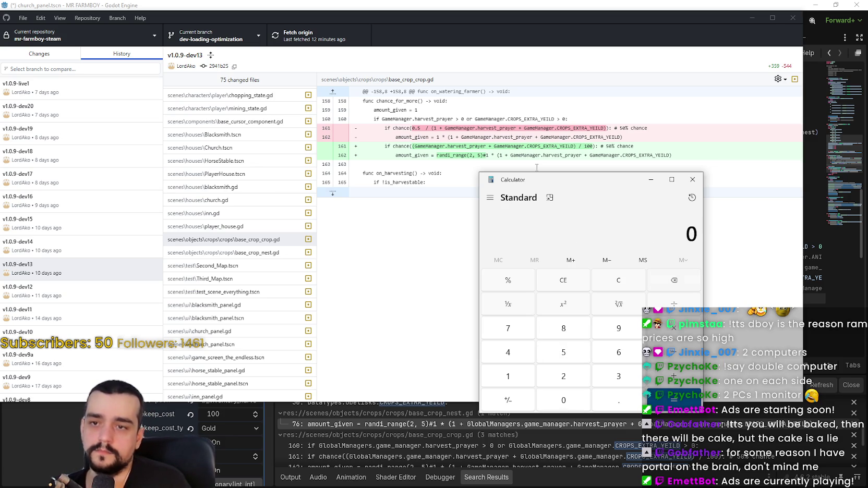
text(.5/)
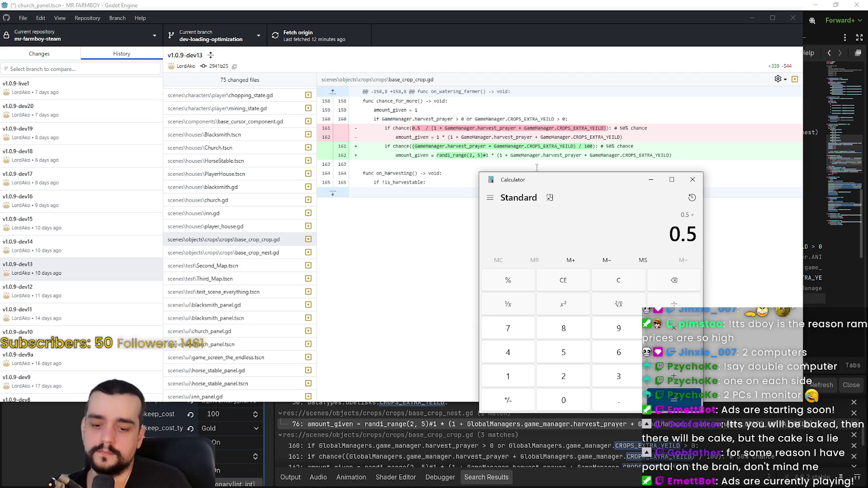
text(3)
key(Return)
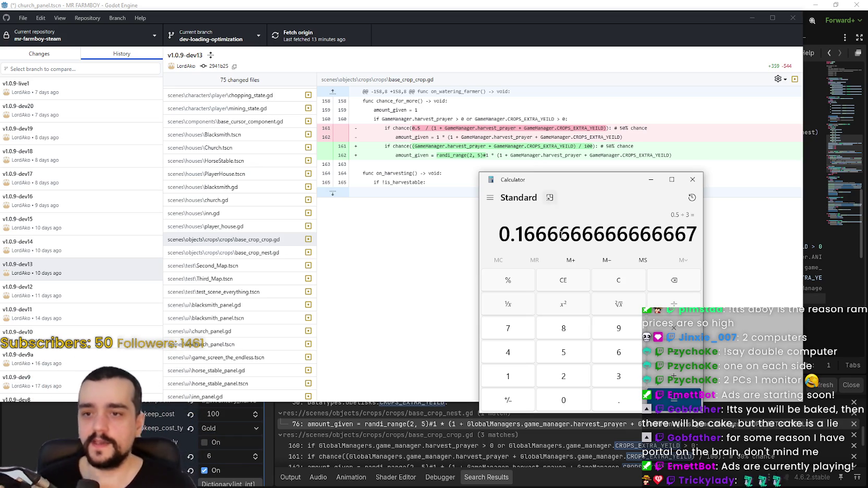
- Move Calculator left, clear it and evaluate 1 × 7
mouse_move(561, 186)
mouse_down()
mouse_move(665, 176)
mouse_move(504, 179)
mouse_move(500, 160)
mouse_move(476, 161)
mouse_move(496, 171)
mouse_move(485, 175)
mouse_move(490, 188)
mouse_up()
click(552, 274)
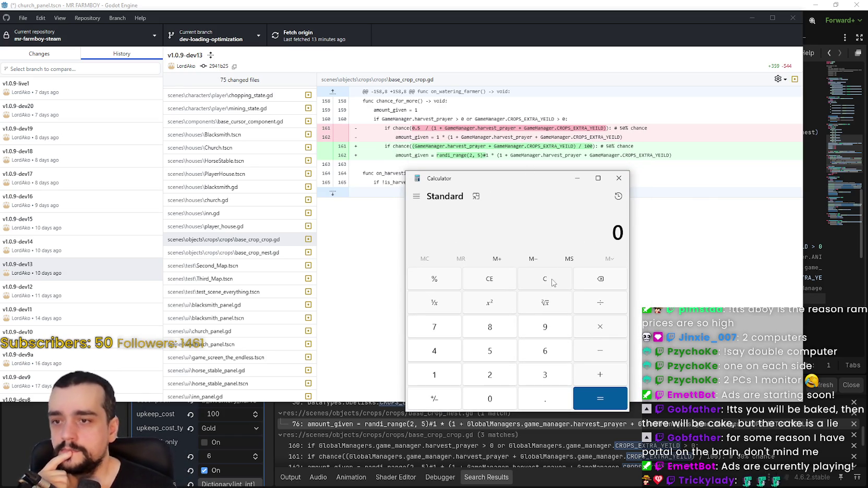
text(6)
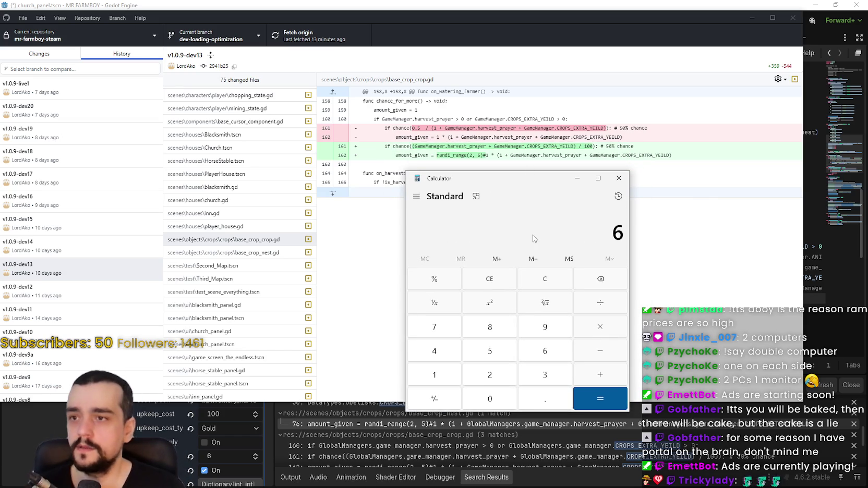
key(BackSpace)
text(1)
key(BackSpace)
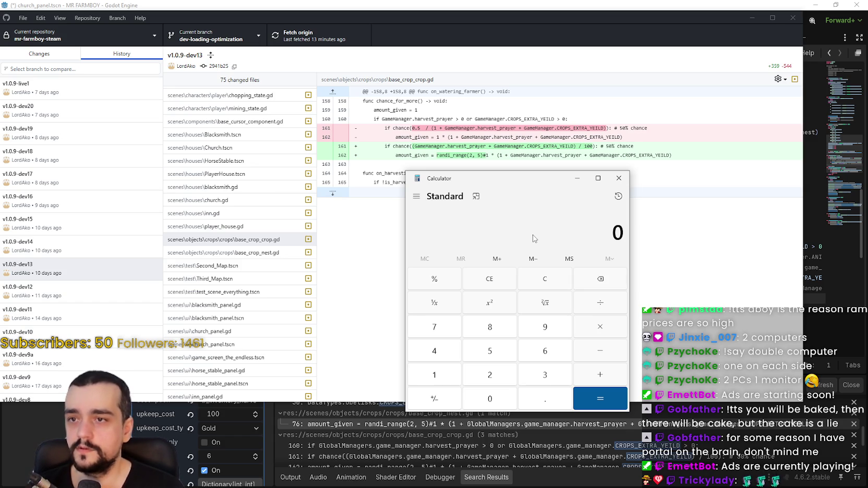
text(1)
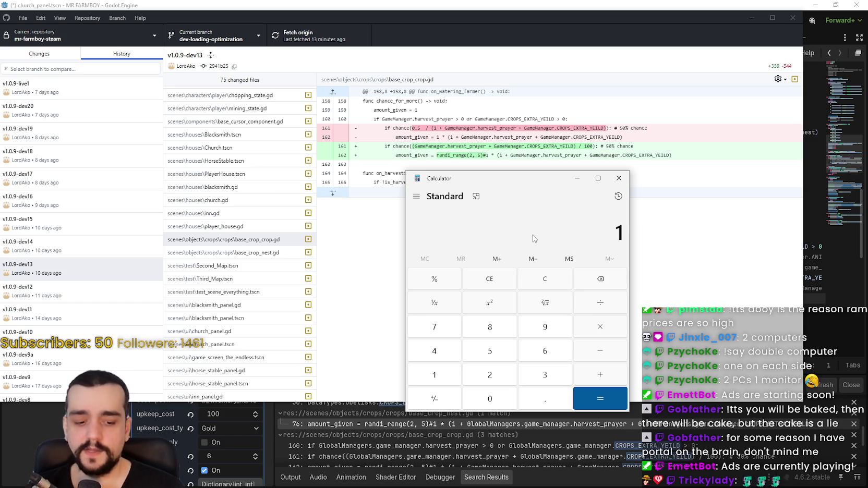
key(BackSpace)
text(7)
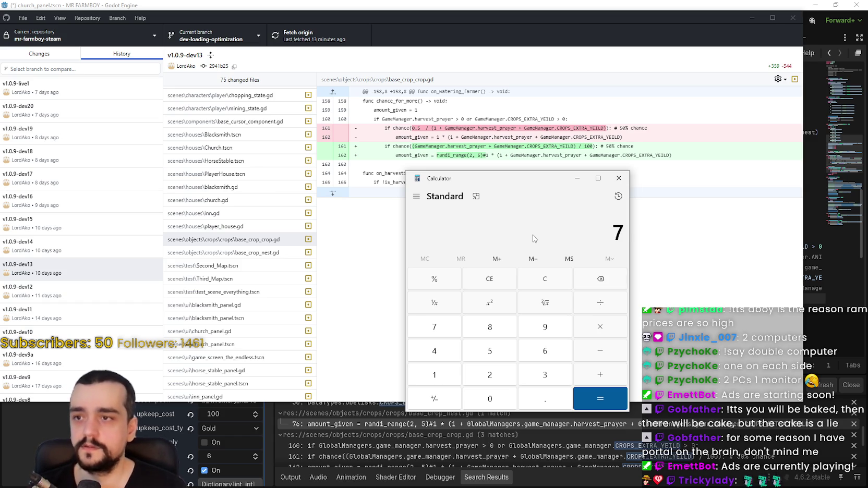
key(BackSpace)
text(1)
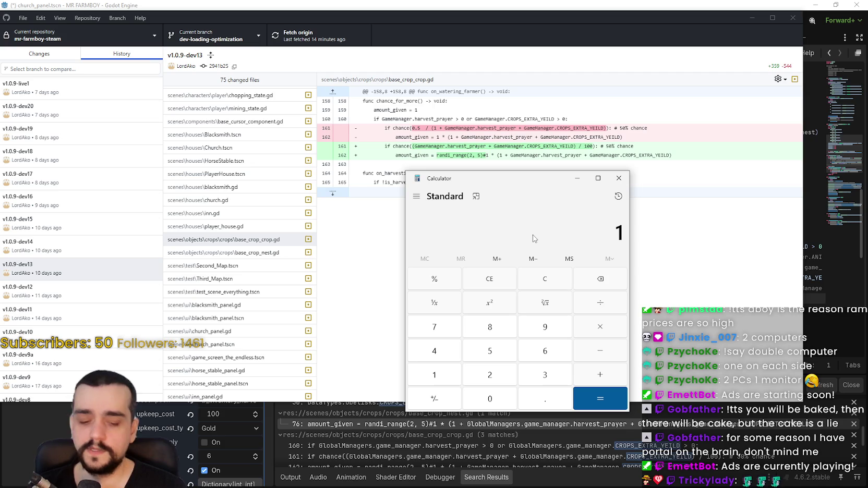
text( × 7)
key(Return)
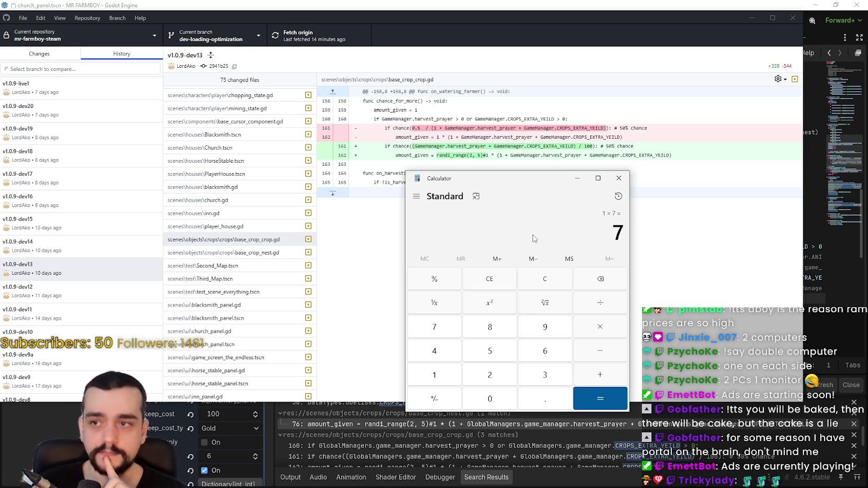
- Work out 0.5 ÷ 7 and 0.5 ÷ 6
key(Escape)
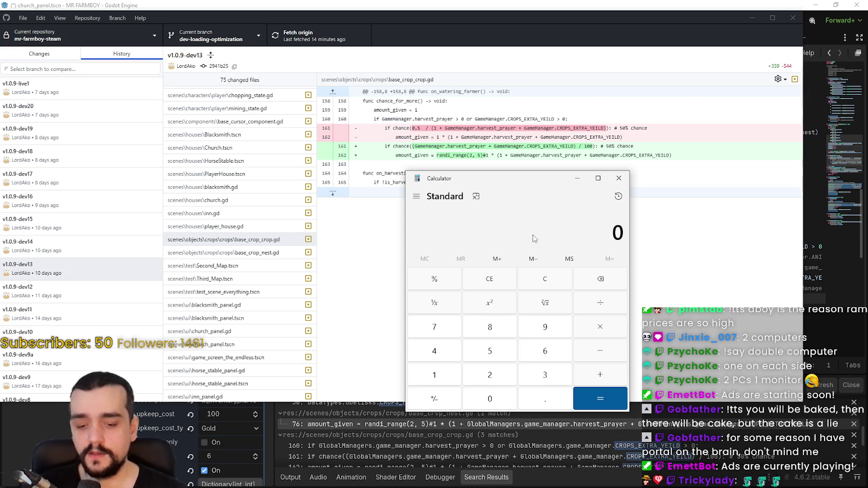
text(0.5/7)
key(Return)
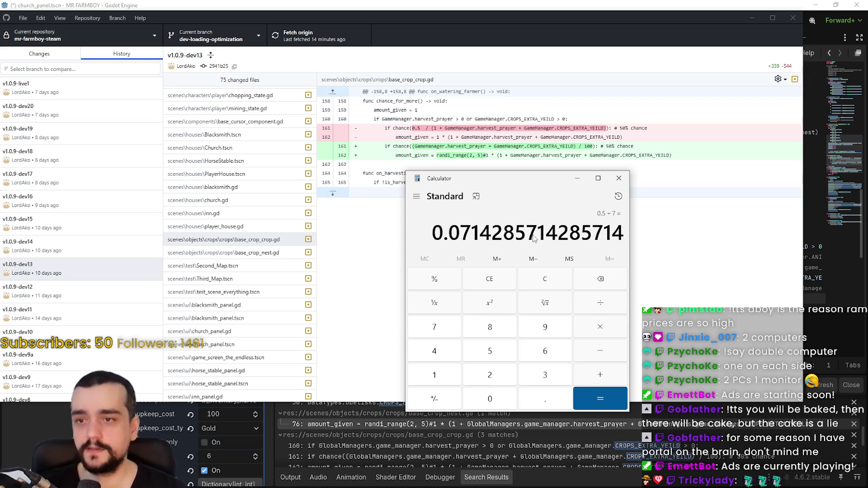
key(Escape)
text(5.)
key(BackSpace)
key(BackSpace)
text(5)
key(BackSpace)
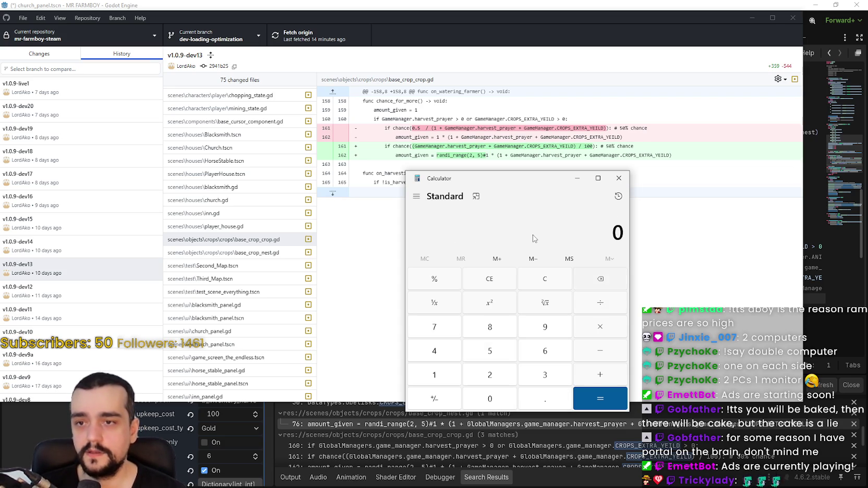
text(0.5/6)
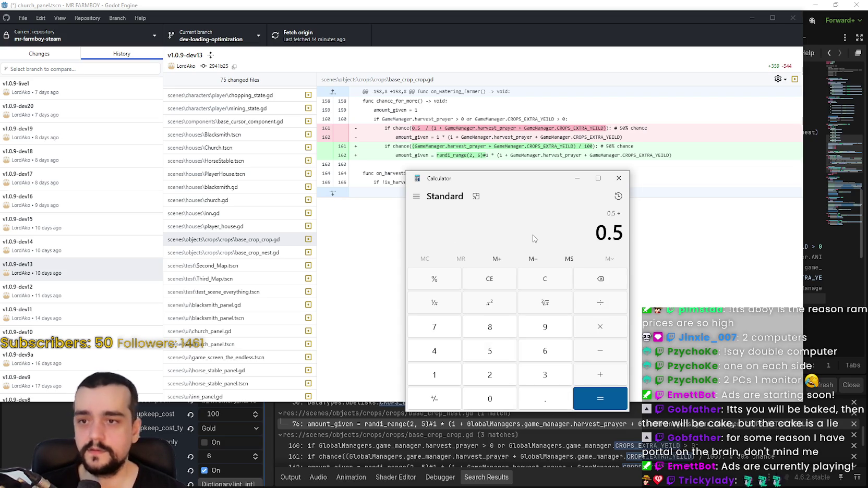
key(Return)
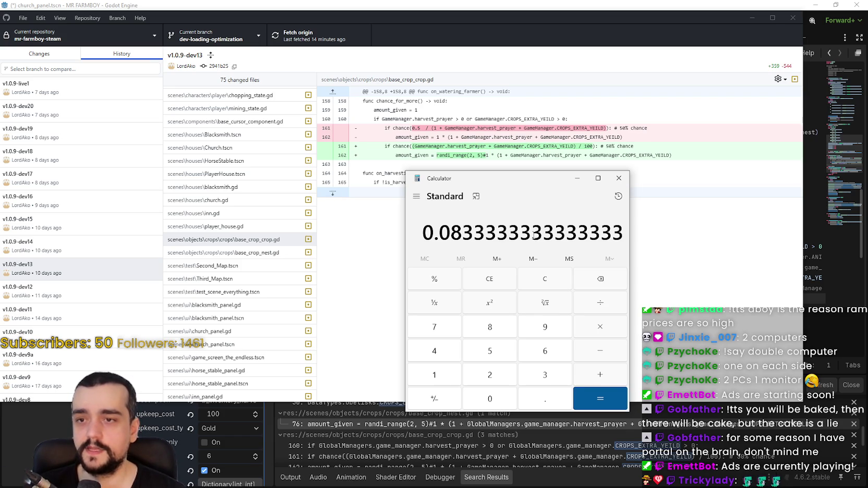
- Work out 0.5 ÷ 1 and 0.5 ÷ 2
text(5)
key(BackSpace)
text(0.5)
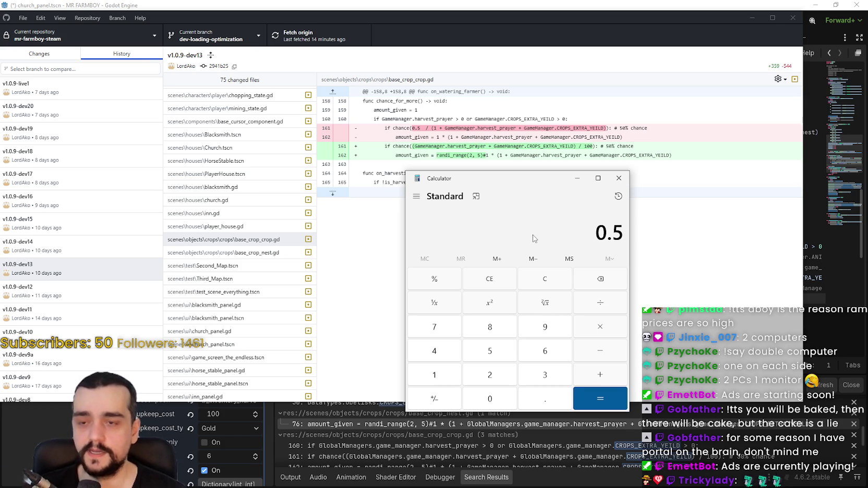
text(/1)
key(Return)
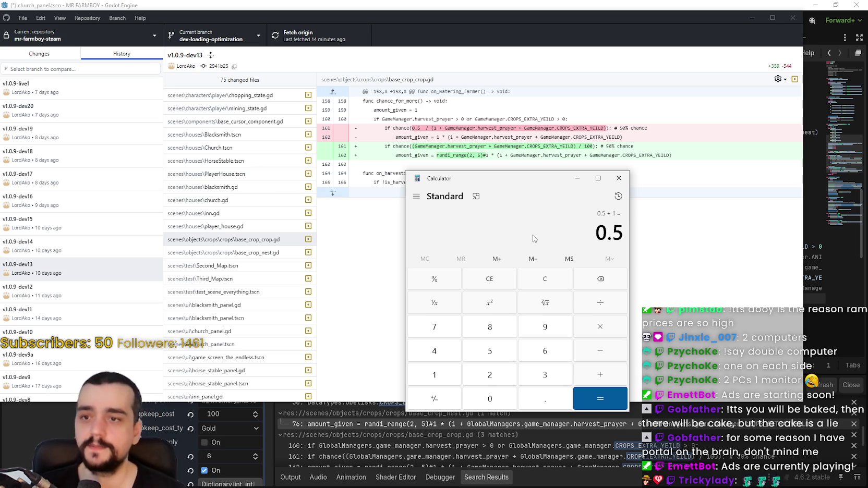
key(Escape)
text(0.5)
key(BackSpace)
text(3)
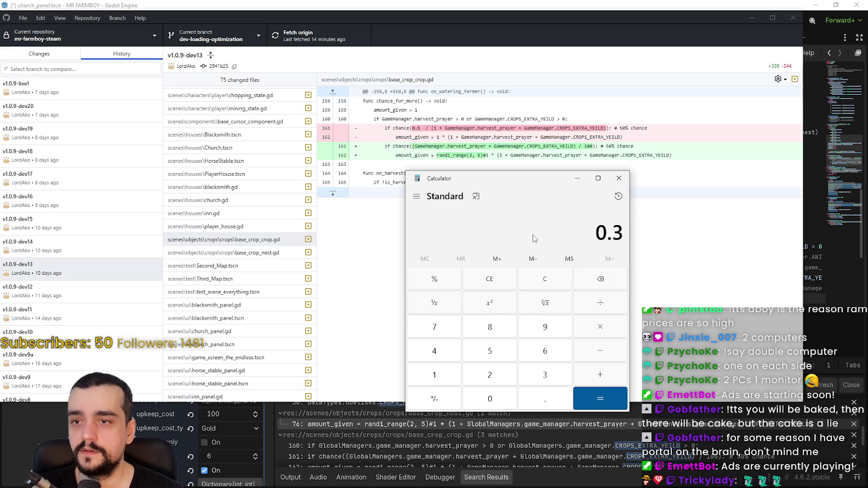
key(BackSpace)
text(5/2)
key(Return)
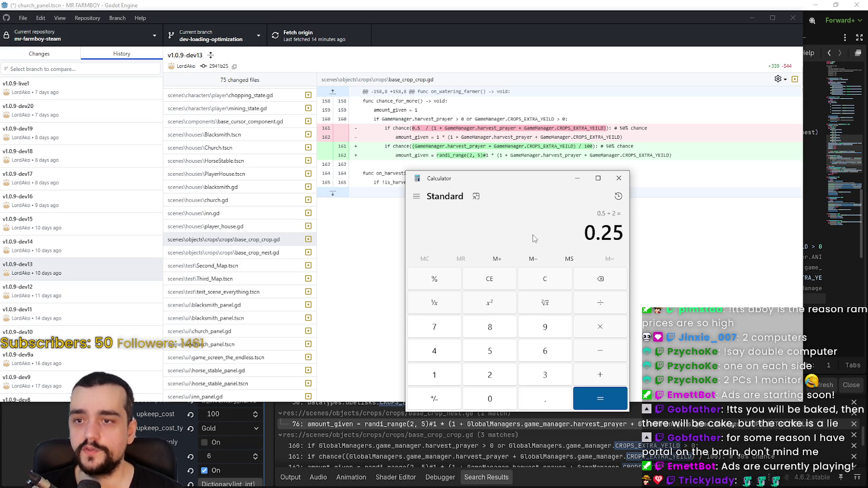
- Work out 0.5 ÷ 4, then 0.5 ÷ 3 (0.1666666666666667)
key(Escape)
text(5.)
key(BackSpace)
text(0)
key(Escape)
text(5/)
key(BackSpace)
text(5)
key(BackSpace)
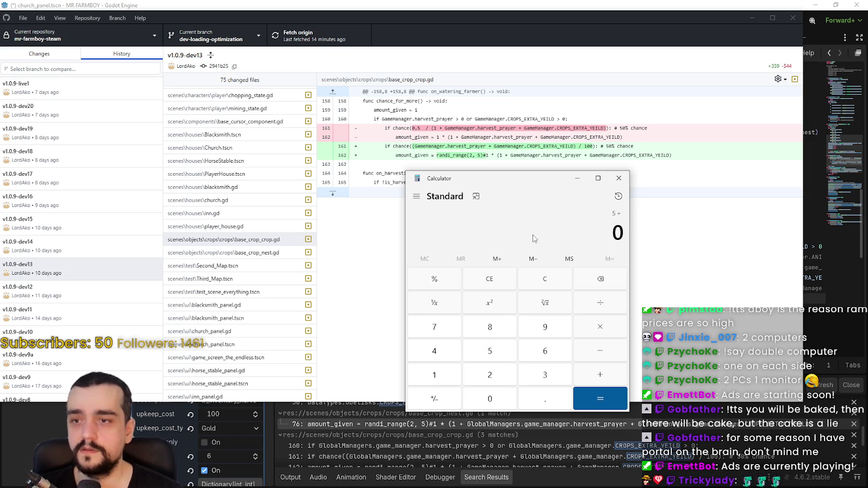
click(542, 280)
text(.)
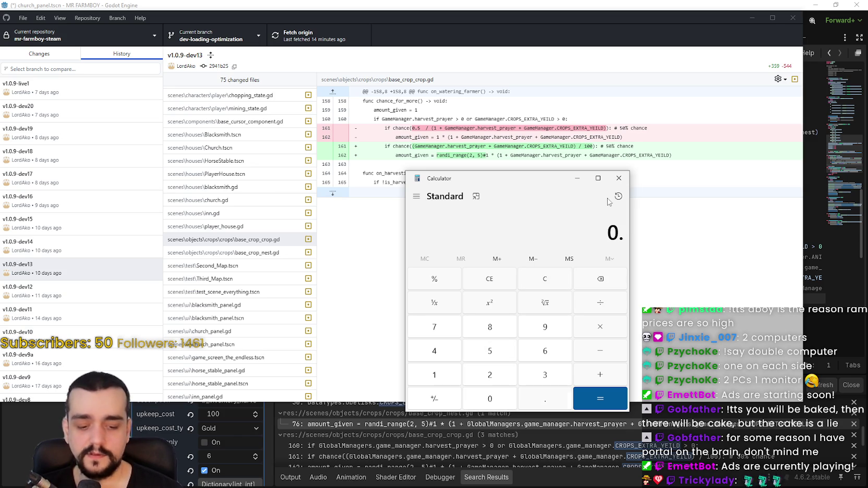
text(5/4)
key(Return)
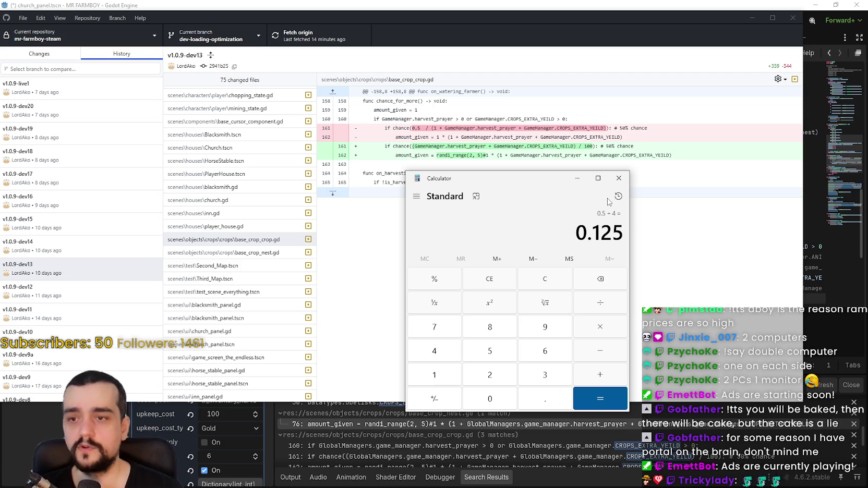
text(.5/3)
key(Return)
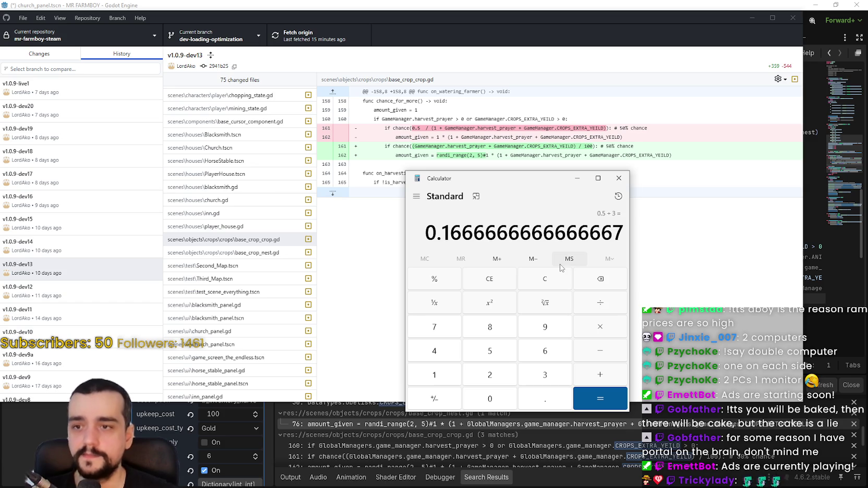
- Clear Calculator, reposition its window and work out 6 ÷ 50
click(557, 275)
drag(535, 173, 664, 207)
drag(600, 203, 582, 206)
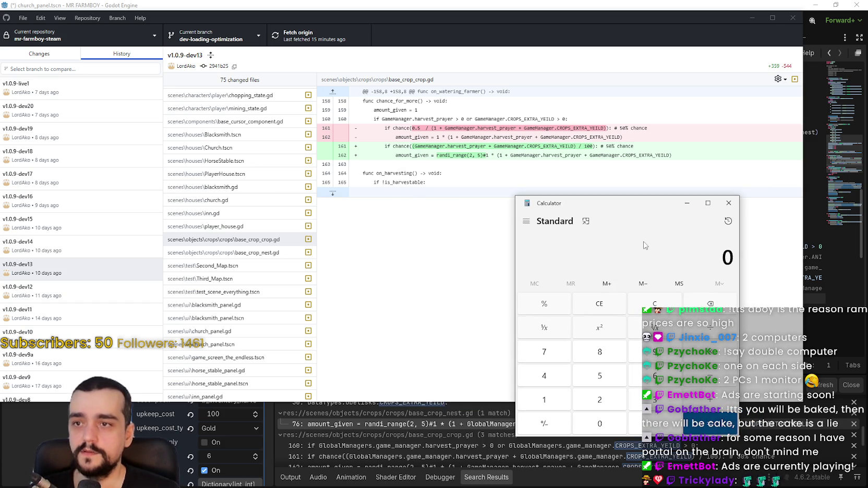
text(15)
key(Escape)
text(15)
key(BackSpace)
key(BackSpace)
text(6 ÷ 50)
key(Return)
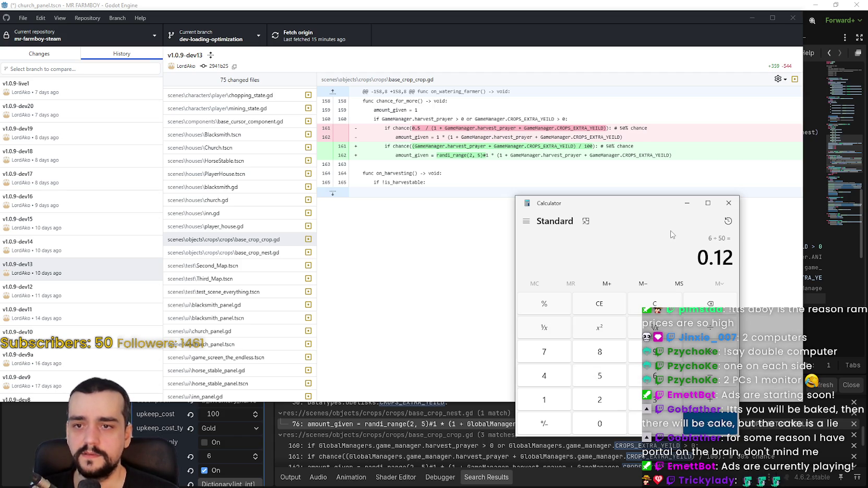
- Work out 6 ÷ 40, 4 ÷ 40, 2 ÷ 40 and 1 ÷ 40 (0.025), then move Calculator right
text(6 ÷ 40)
key(Return)
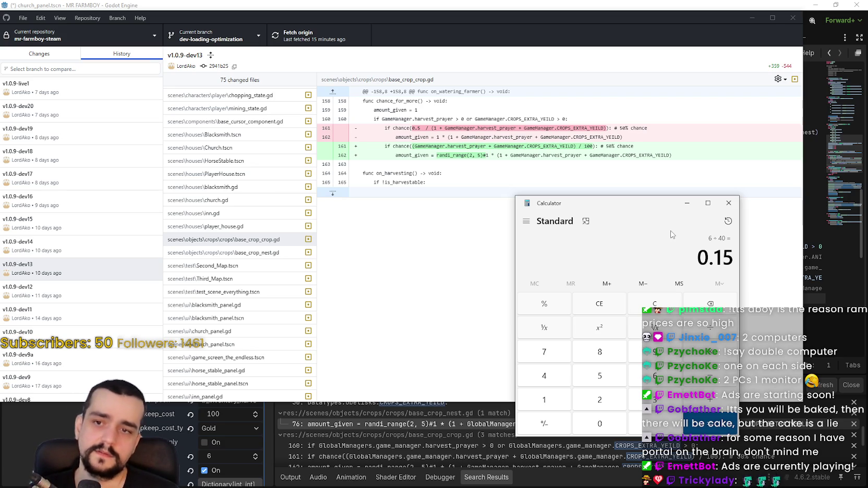
text(4 ÷ 40)
key(Return)
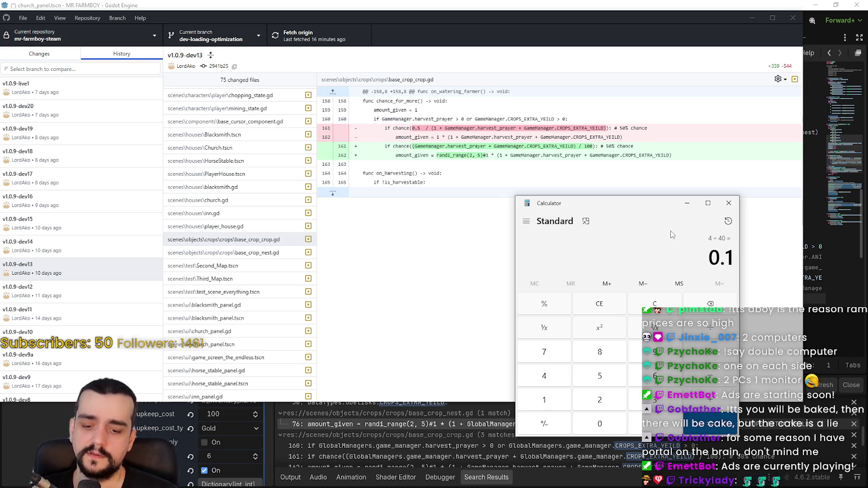
text(2/40)
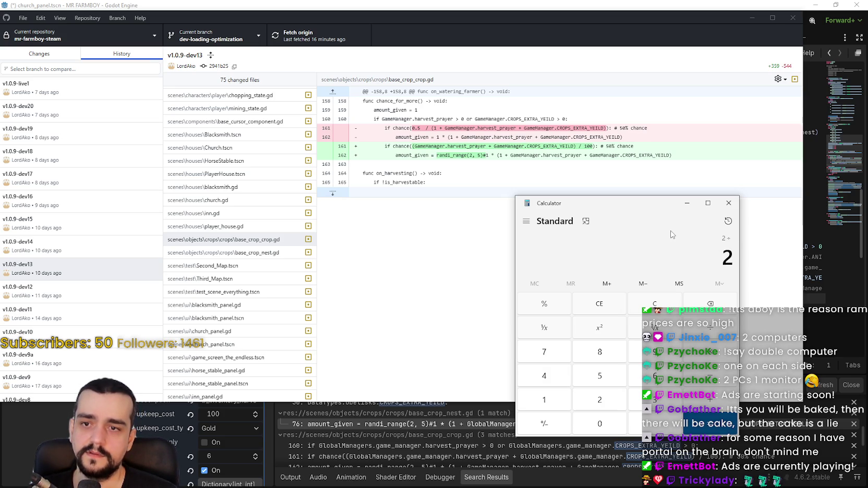
key(Return)
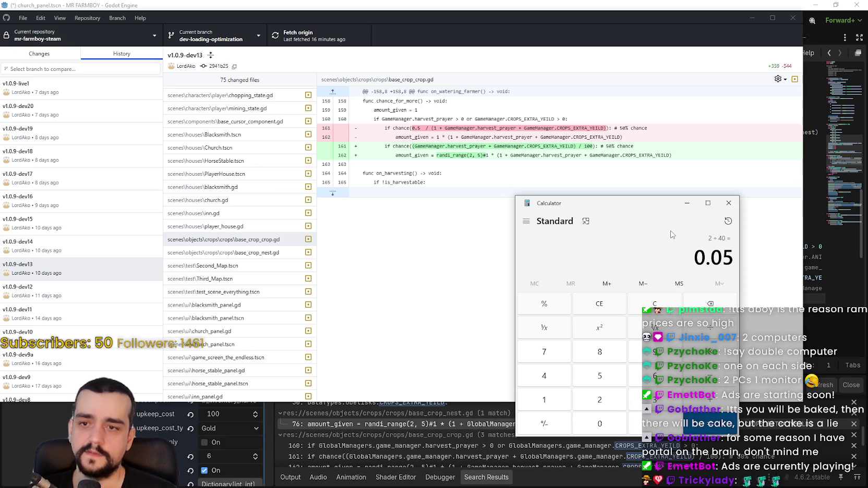
text(1/40)
key(Return)
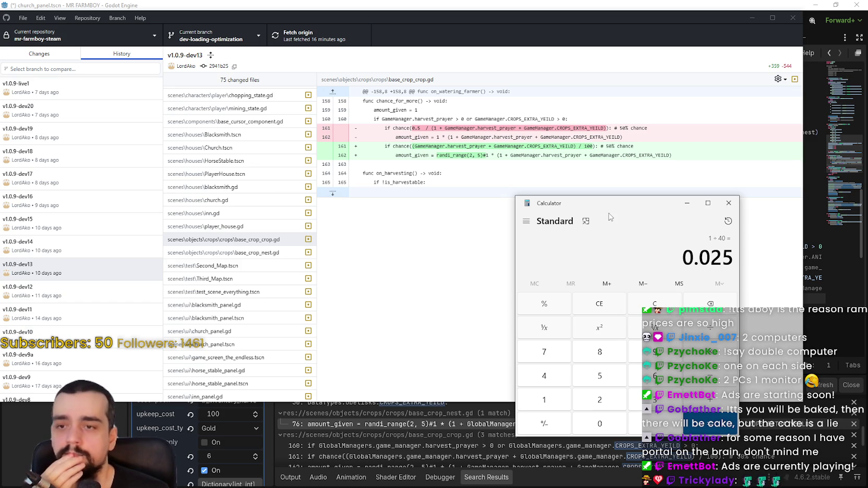
mouse_move(606, 202)
mouse_down()
mouse_move(689, 200)
mouse_move(677, 193)
mouse_move(676, 178)
mouse_move(695, 174)
mouse_up()
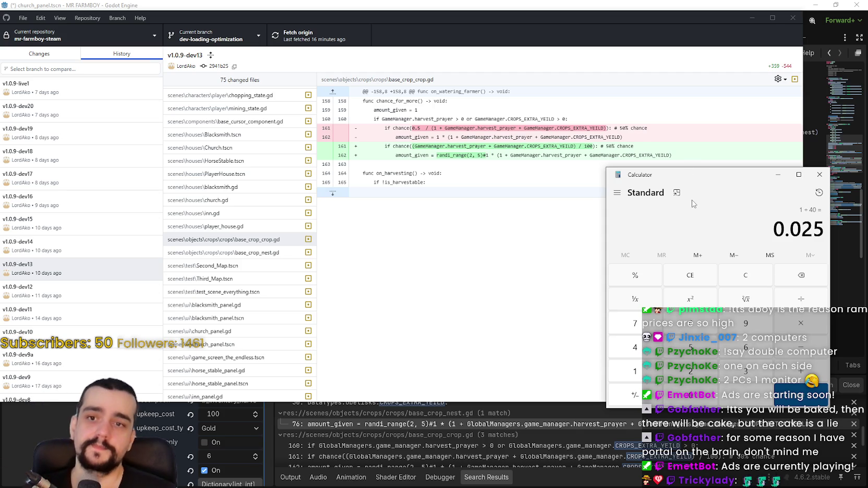
mouse_move(700, 181)
mouse_down()
mouse_move(678, 174)
mouse_move(741, 180)
mouse_move(721, 194)
mouse_move(710, 182)
mouse_move(720, 196)
mouse_move(711, 182)
mouse_move(708, 193)
mouse_up()
- Change the divisor on line 75 of base_crop_nest.gd from 100 to 40 and save
key(alt+Tab)
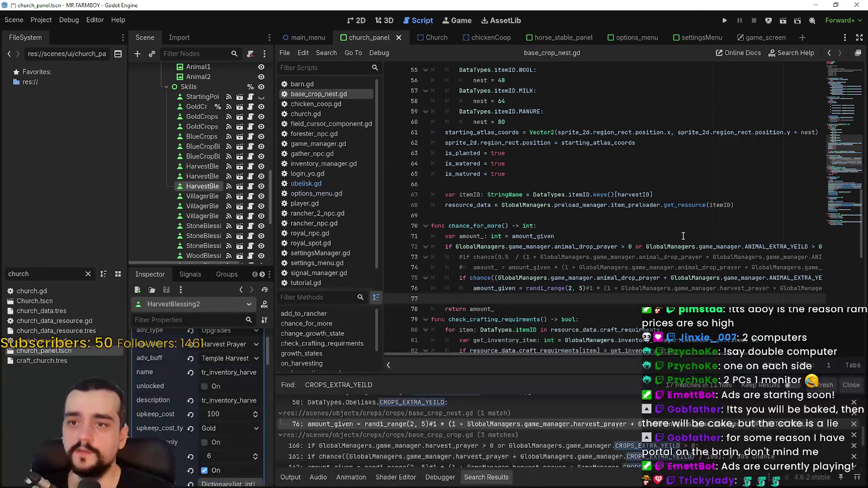
click(683, 234)
drag(739, 277, 827, 276)
click(752, 278)
key(BackSpace)
key(BackSpace)
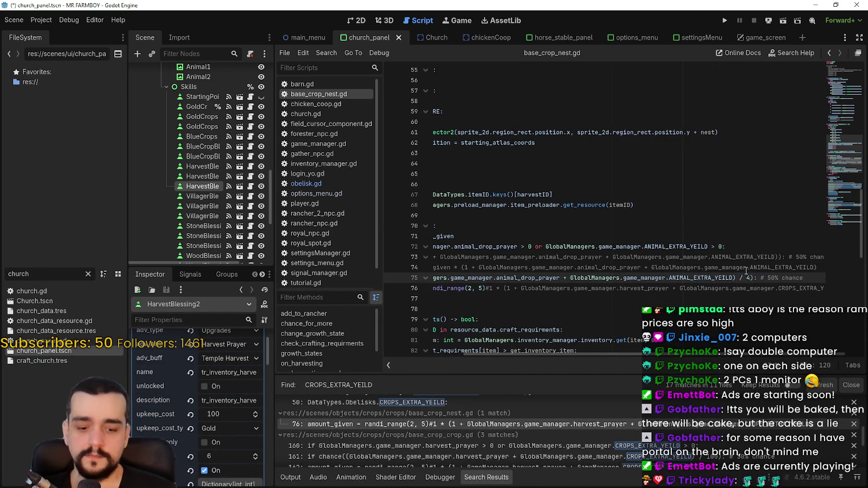
text(4)
key(ctrl+s)
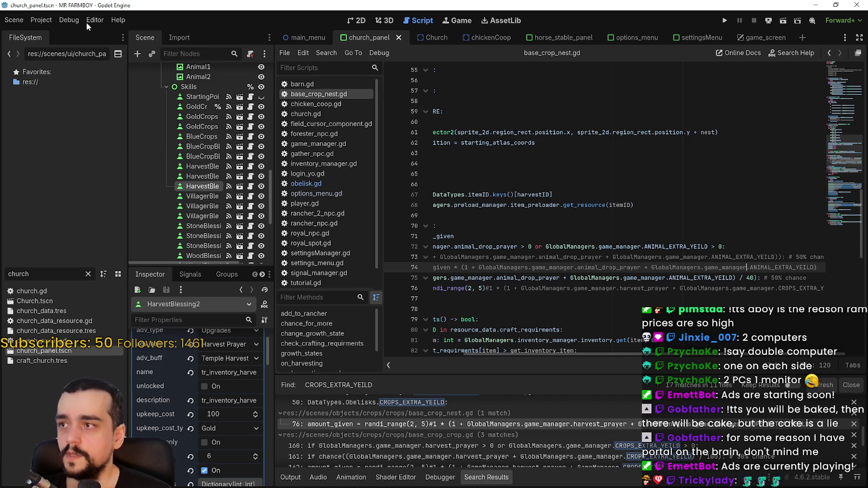
click(41, 20)
click(95, 20)
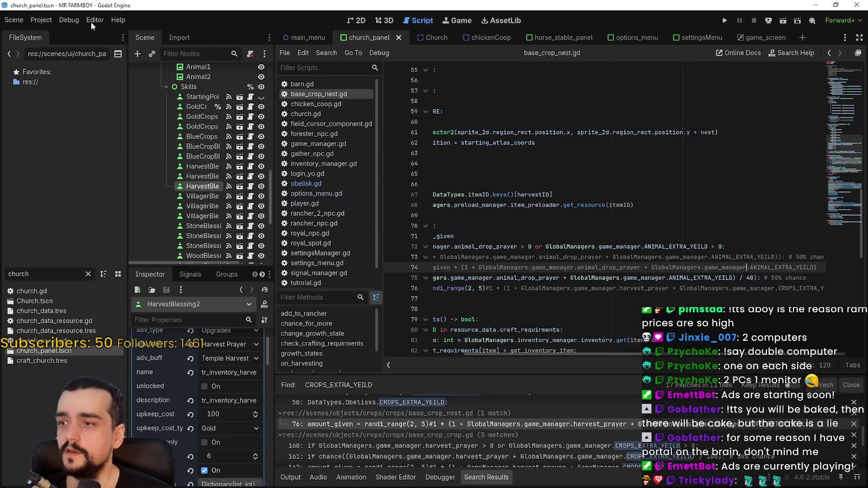
click(114, 21)
click(30, 18)
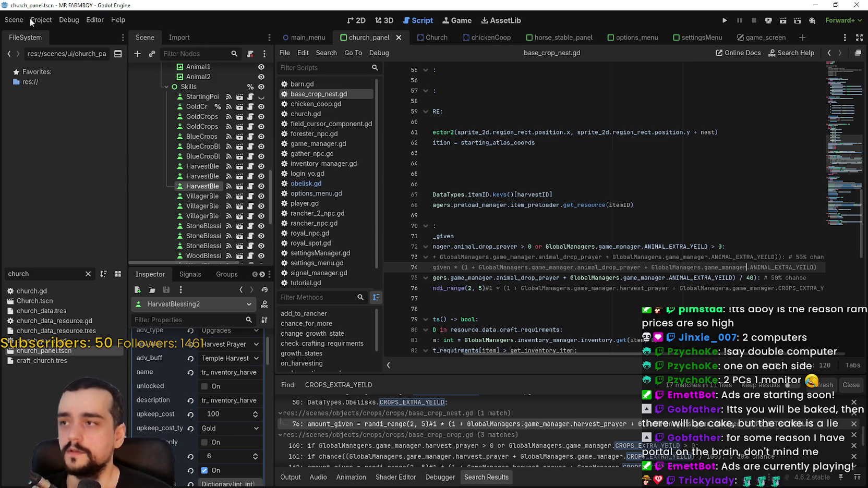
click(95, 20)
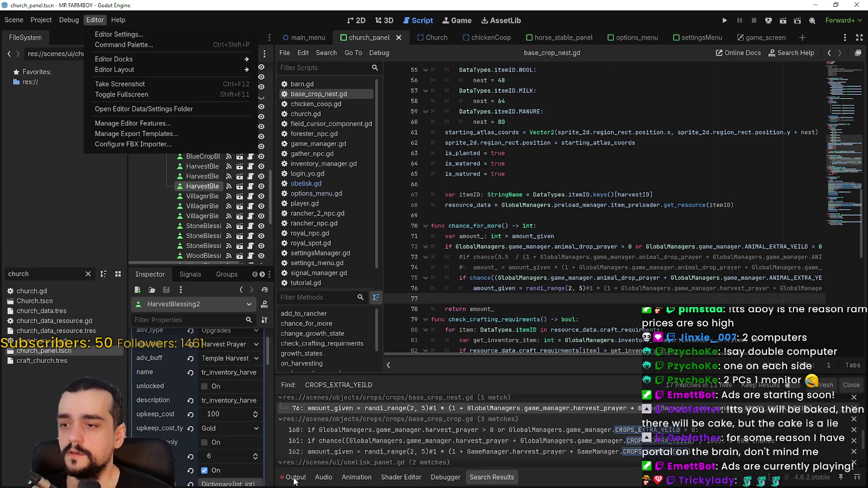
click(299, 480)
click(298, 479)
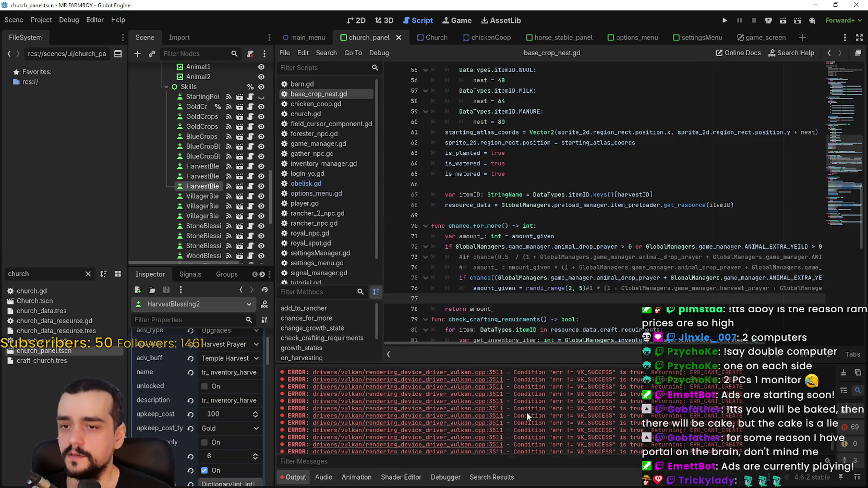
key(Up)
key(Up)
key(Up)
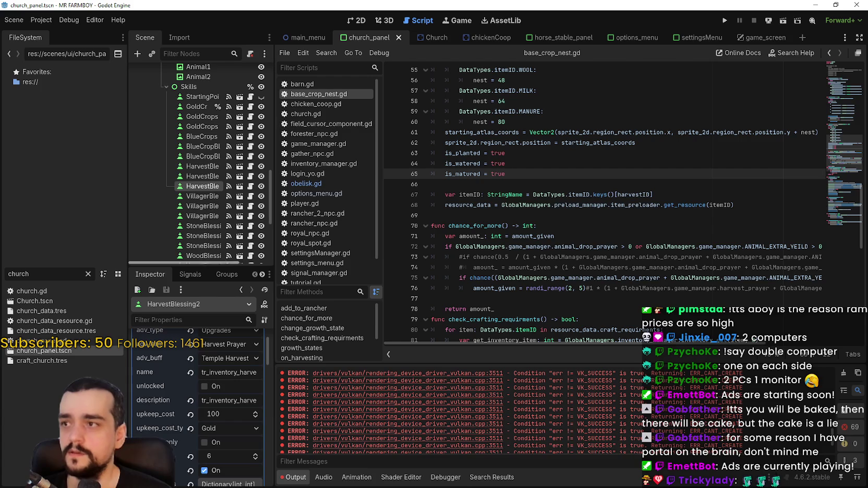
click(721, 267)
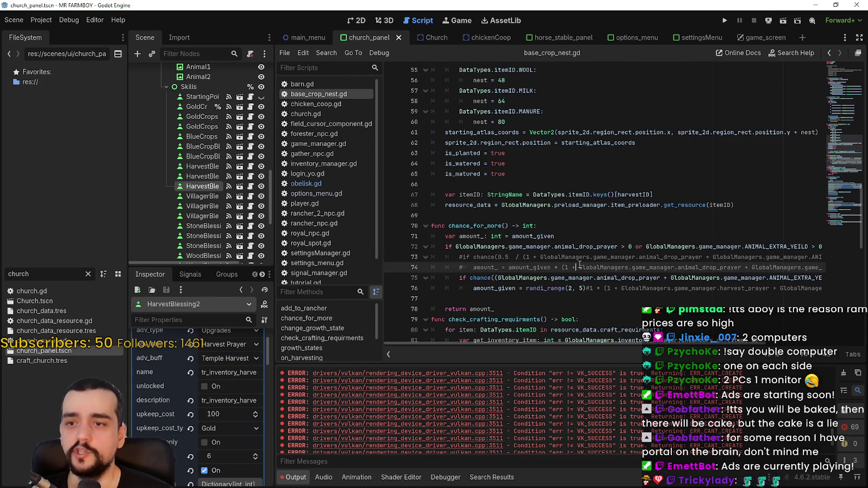
scroll(721, 209, down, 2)
click(721, 194)
key(Down)
key(Down)
key(Down)
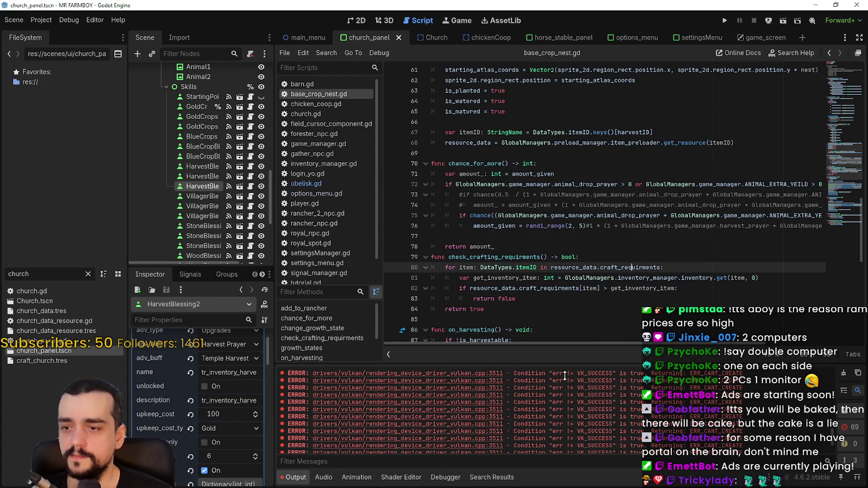
click(493, 477)
scroll(688, 345, up, 1)
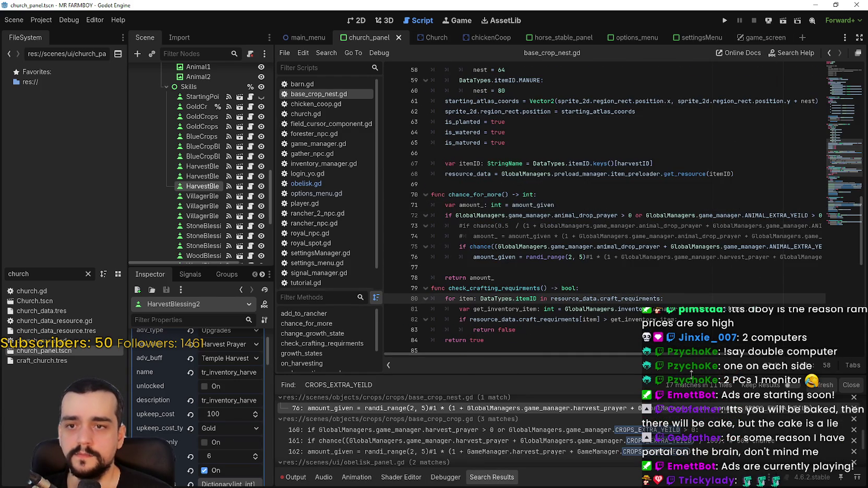
scroll(689, 356, right, 2)
scroll(689, 356, left, 2)
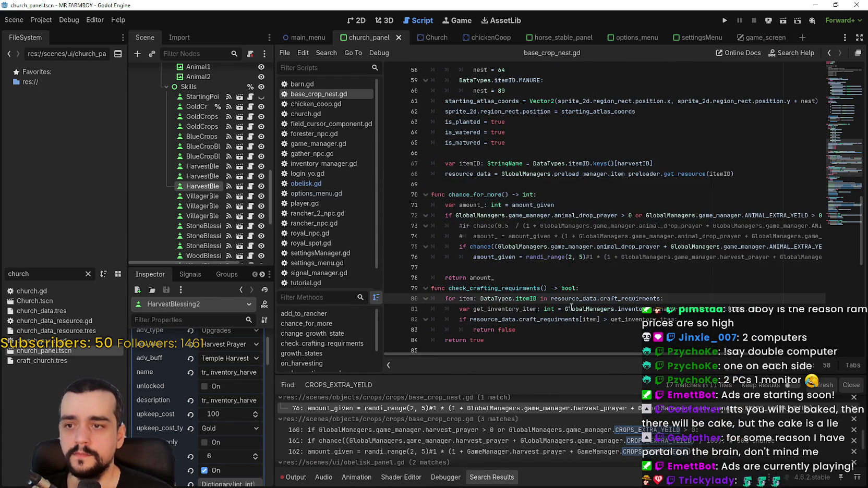
scroll(568, 259, down, 1)
scroll(568, 259, down, 2)
scroll(691, 237, down, 1)
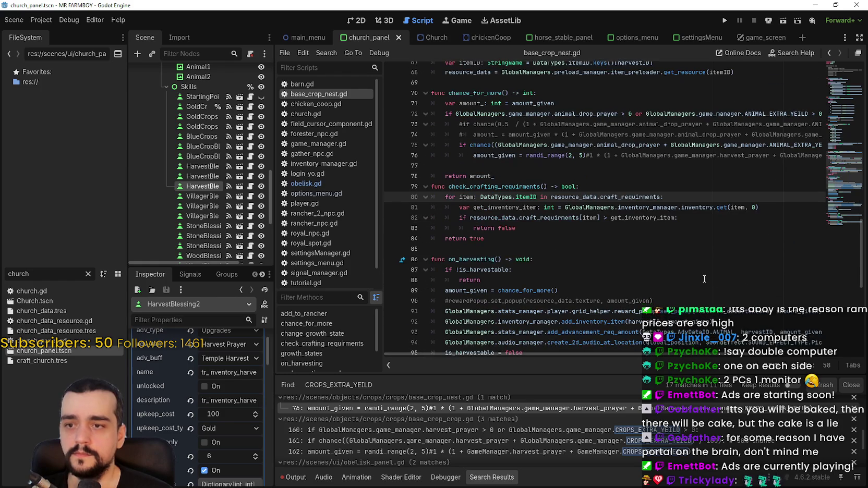
scroll(691, 236, up, 2)
scroll(636, 451, up, 1)
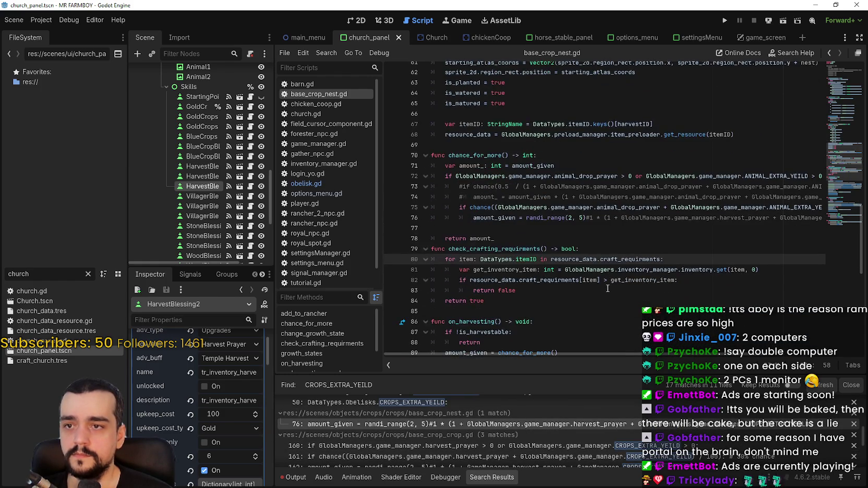
scroll(608, 289, up, 2)
scroll(607, 288, up, 2)
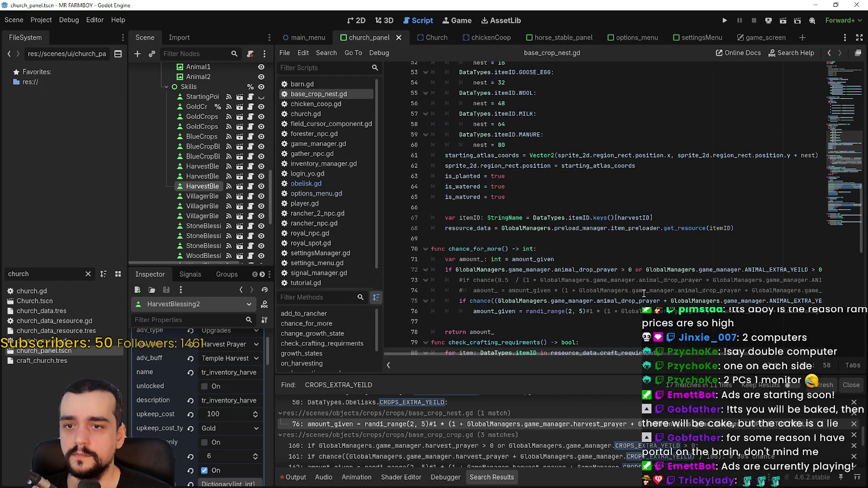
mouse_move(704, 353)
mouse_down()
mouse_move(819, 359)
mouse_move(629, 340)
mouse_up()
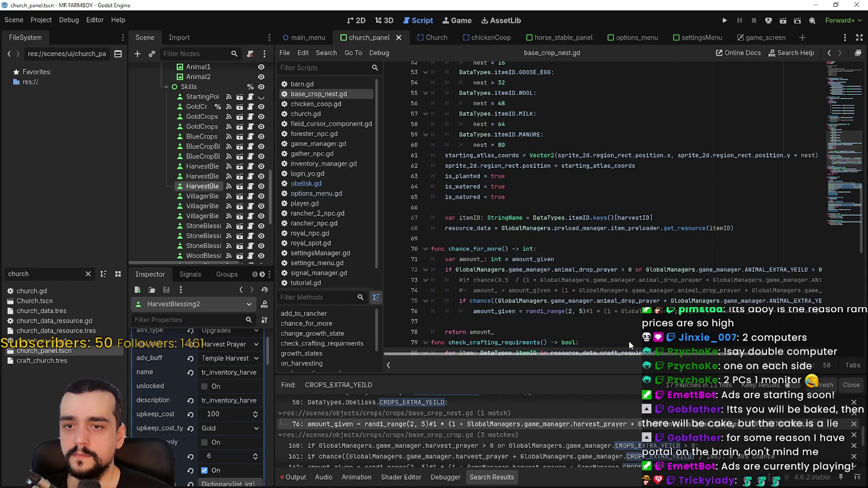
scroll(629, 439, down, 1)
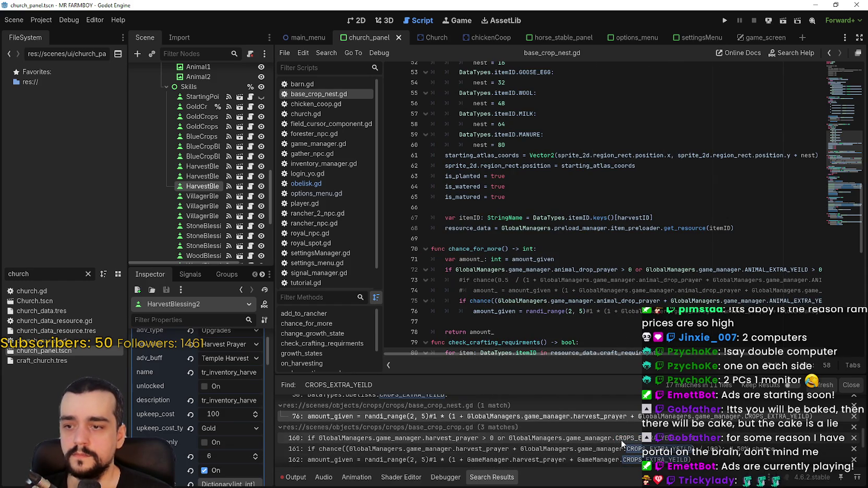
click(621, 439)
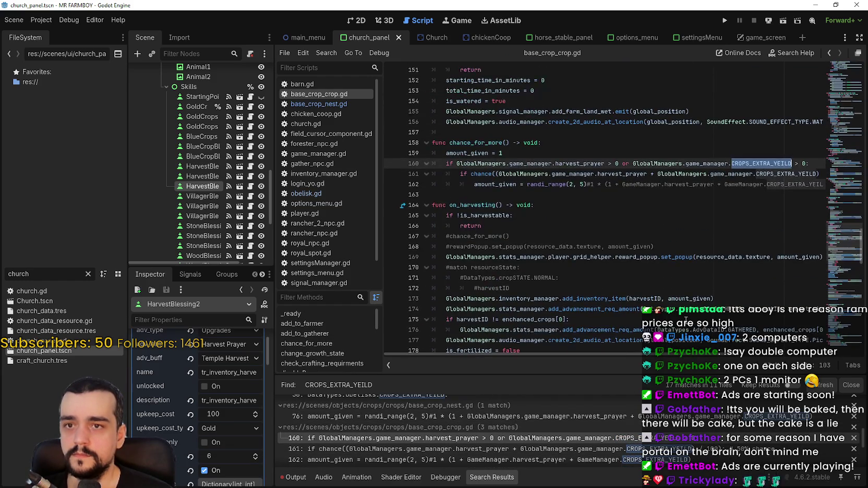
- Replace the 100 divisor on line 161 of base_crop_crop.gd with 40 and save
click(775, 175)
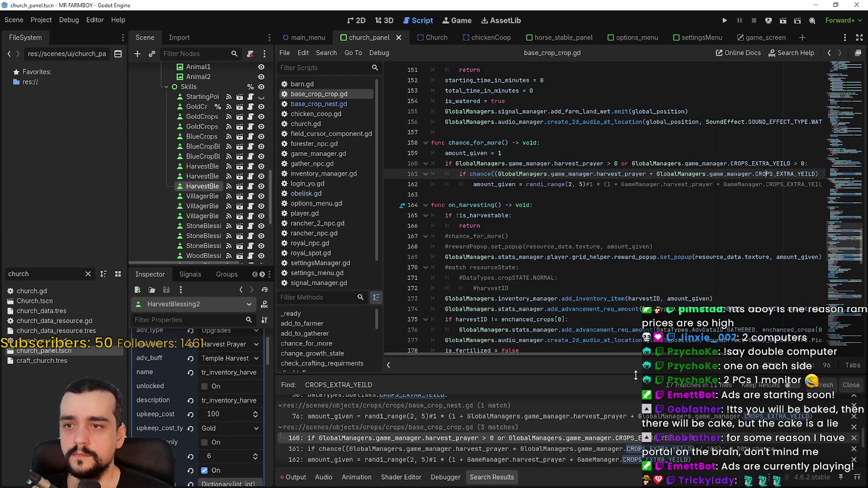
drag(634, 355, 730, 354)
drag(697, 174, 709, 174)
text(40)
key(ctrl+s)
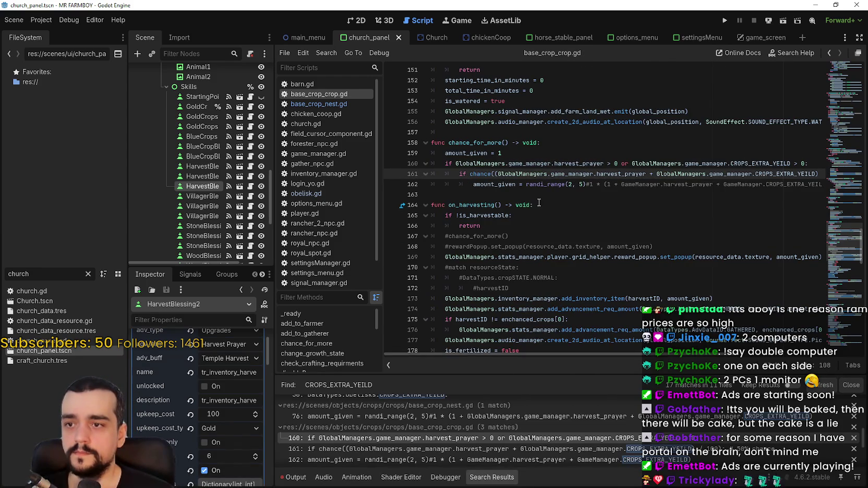
click(537, 193)
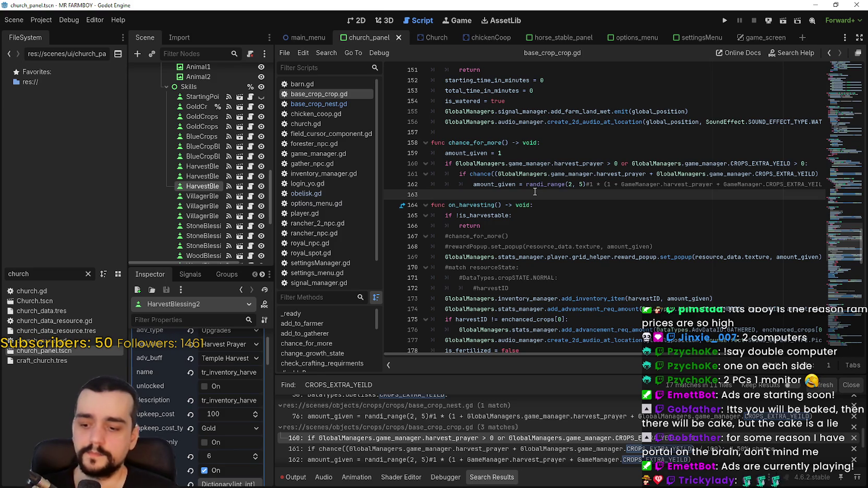
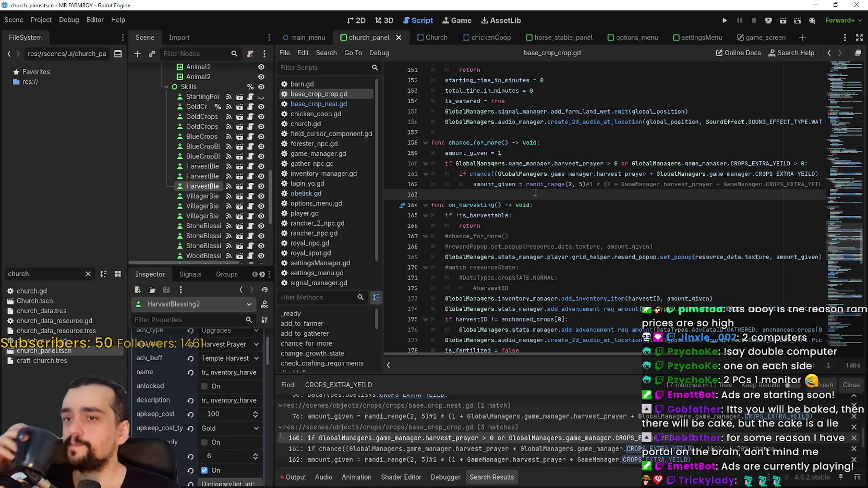
- Look through the CROPS_EXTRA_YEILD search results and the chance_for_more code in base_crop_crop.gd, saving repeatedly
key(ctrl+s)
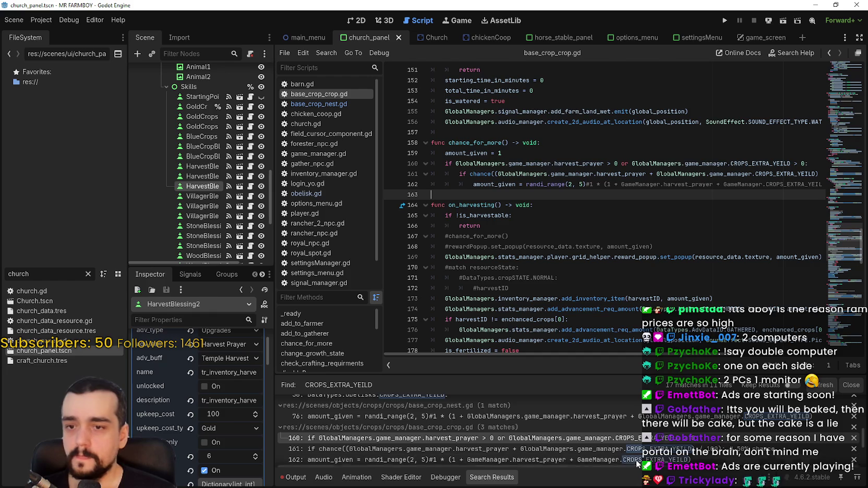
scroll(625, 450, down, 5)
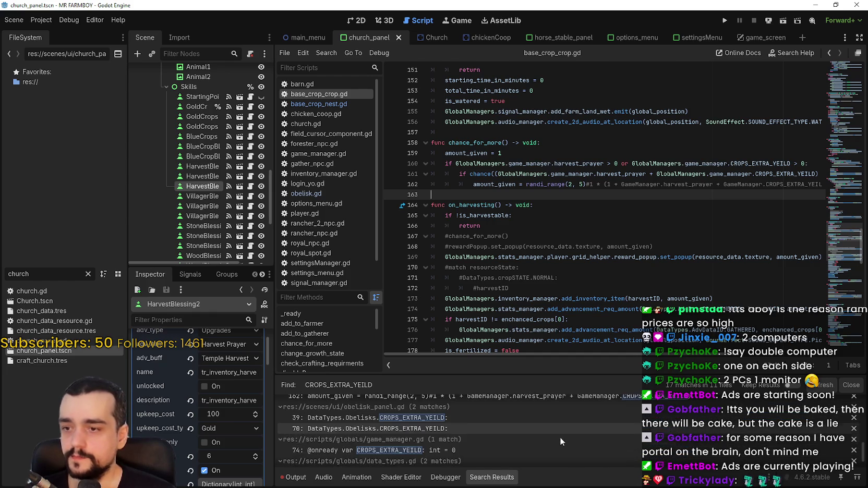
scroll(559, 437, down, 2)
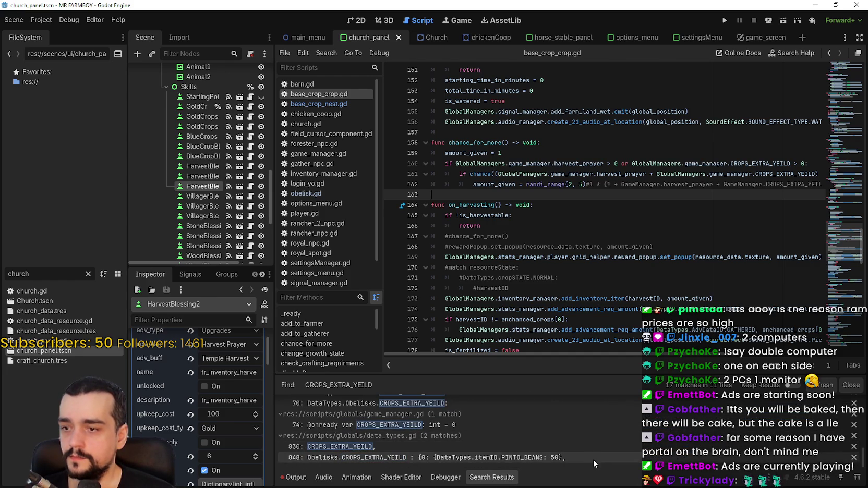
click(670, 151)
key(ctrl+s)
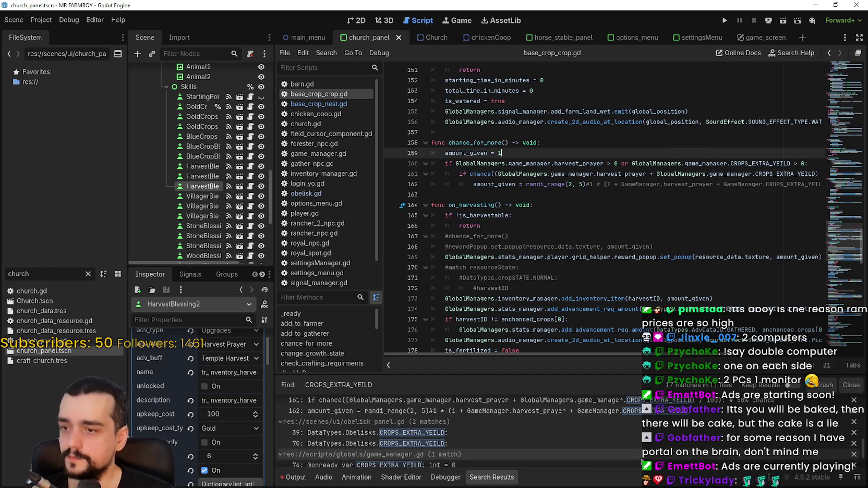
click(639, 142)
click(634, 133)
key(ctrl+s)
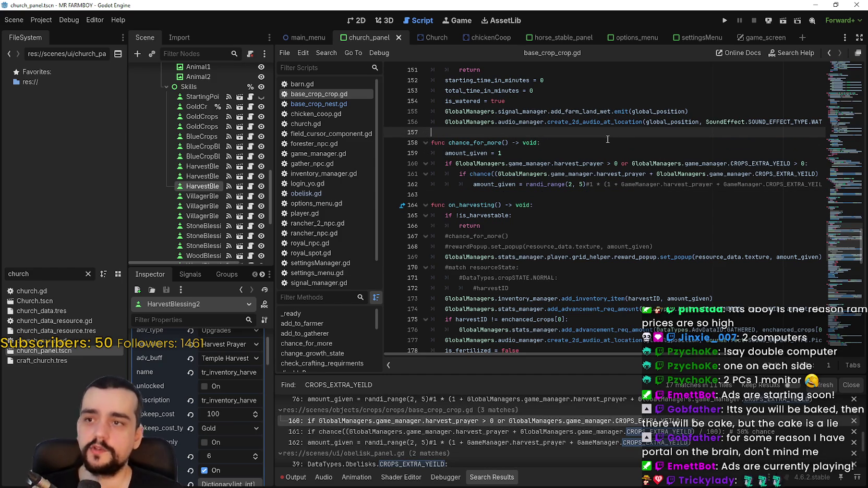
key(ctrl+s)
- Widen the Scene tree, select HarvestBlessing, and try a buff of 2/3 before restoring 2
drag(276, 180, 385, 183)
click(229, 166)
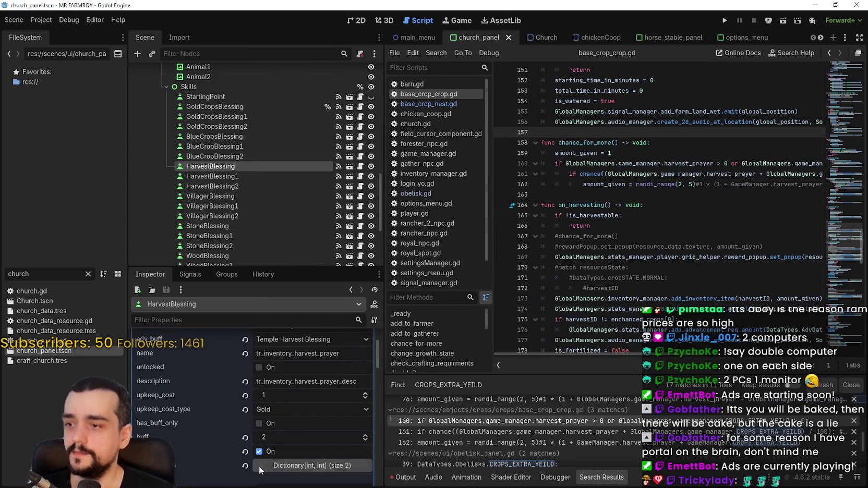
click(284, 440)
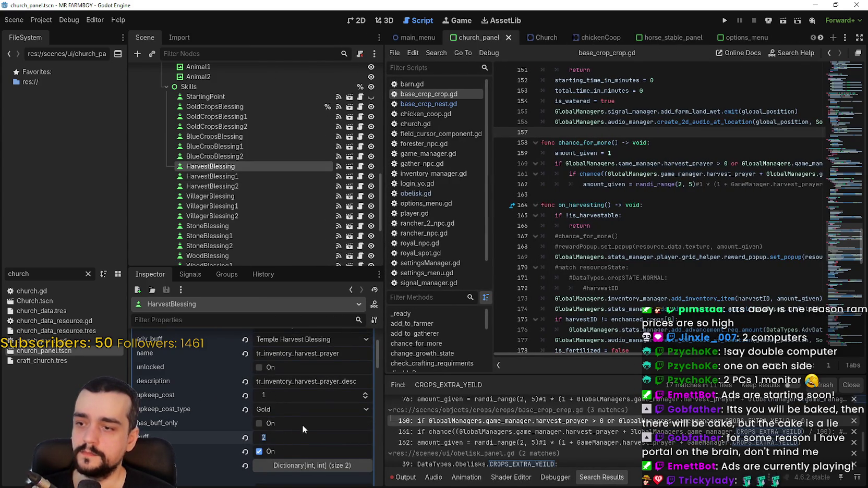
key(End)
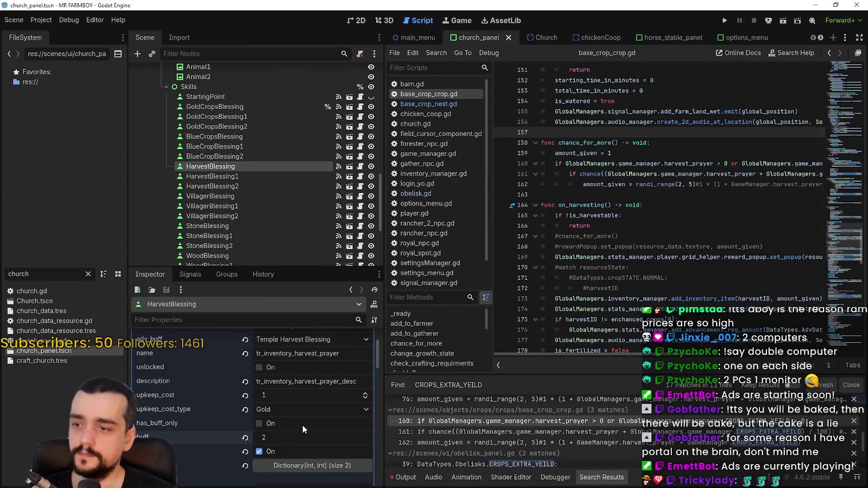
text(/)
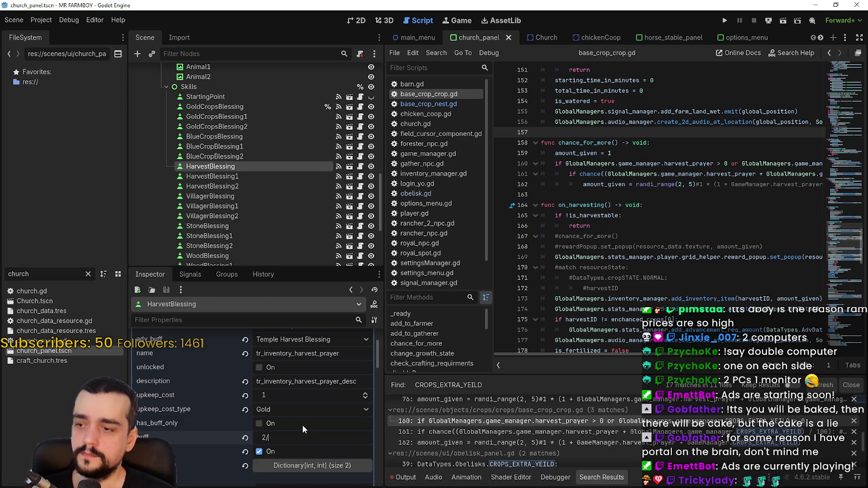
text(3)
key(Return)
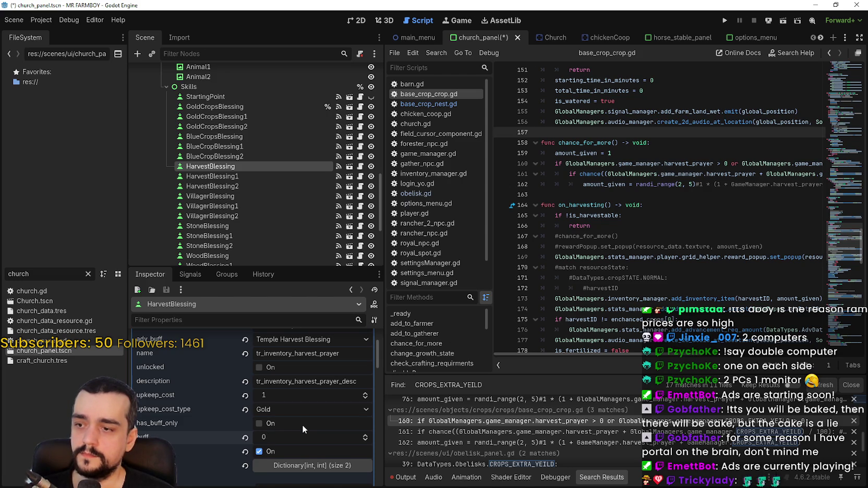
key(Tab)
text(2)
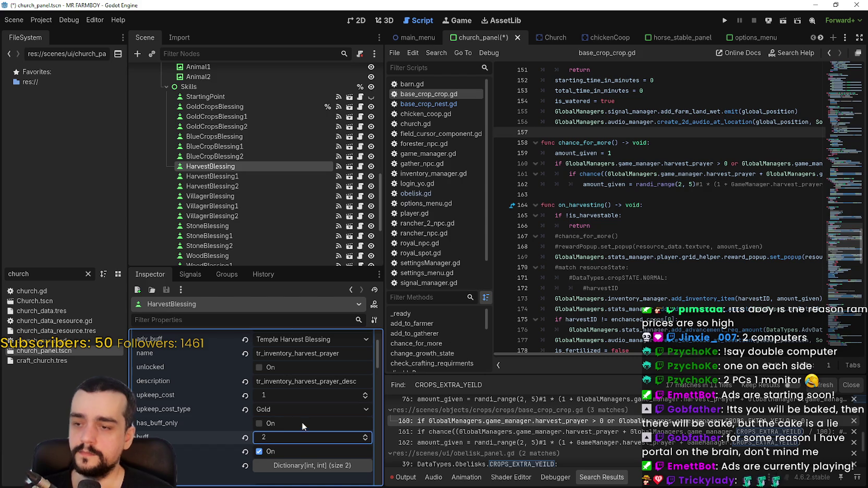
- Check 1 ÷ 40 in Calculator, set HarvestBlessing's buff to 25, and select HarvestBlessing1
key(alt+Tab)
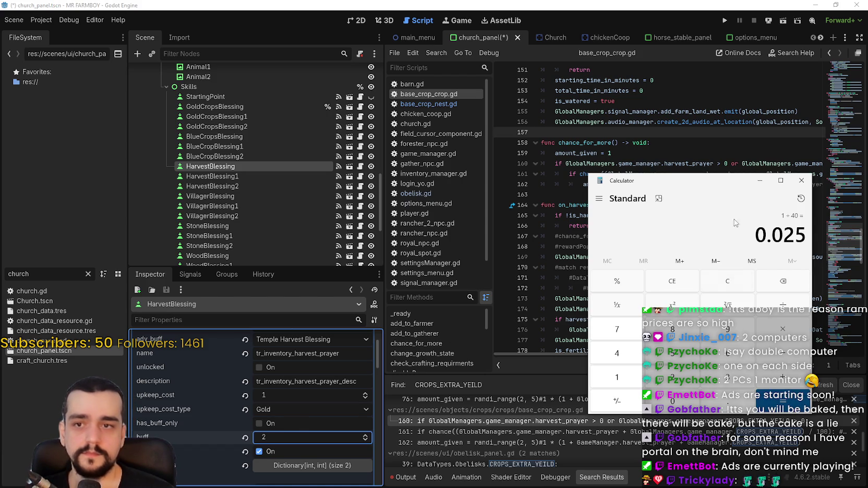
drag(705, 183, 593, 181)
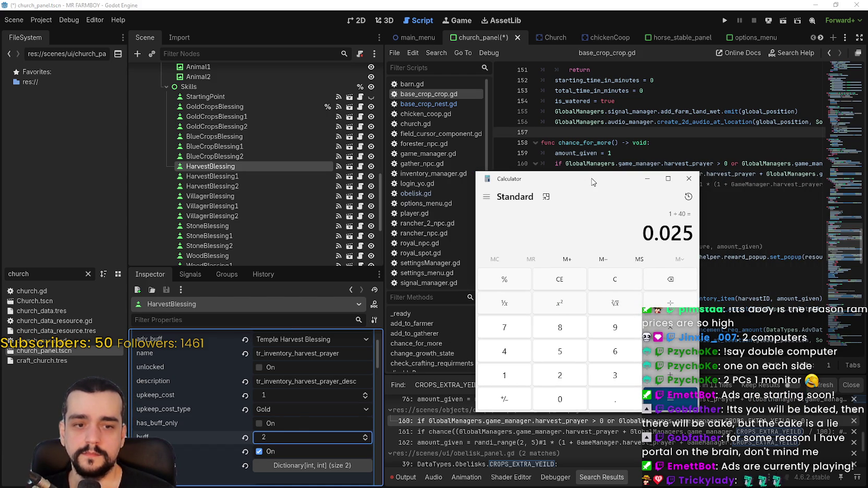
click(287, 438)
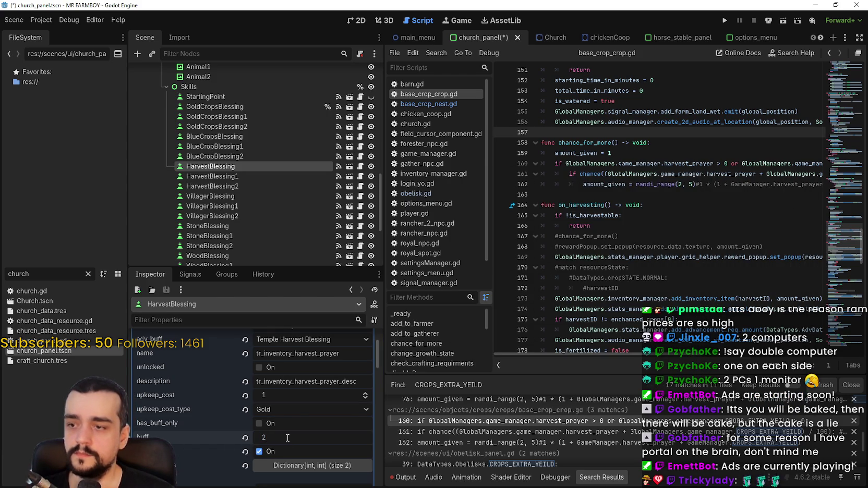
text(5)
key(Return)
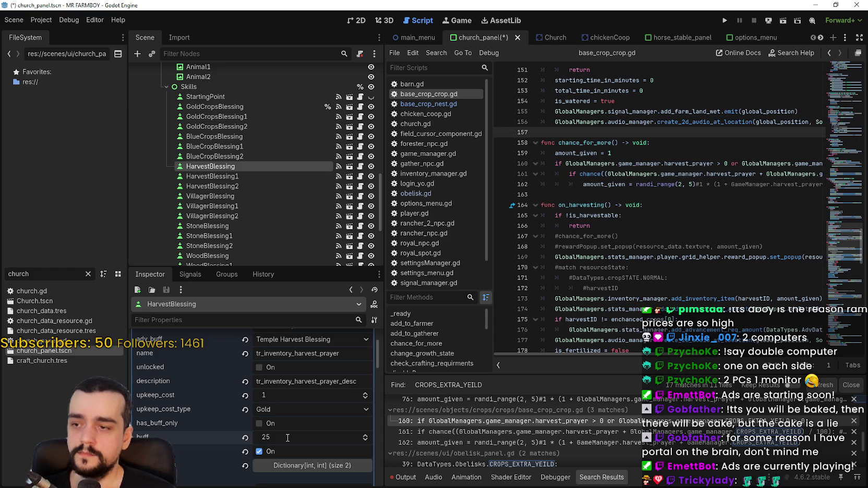
click(287, 437)
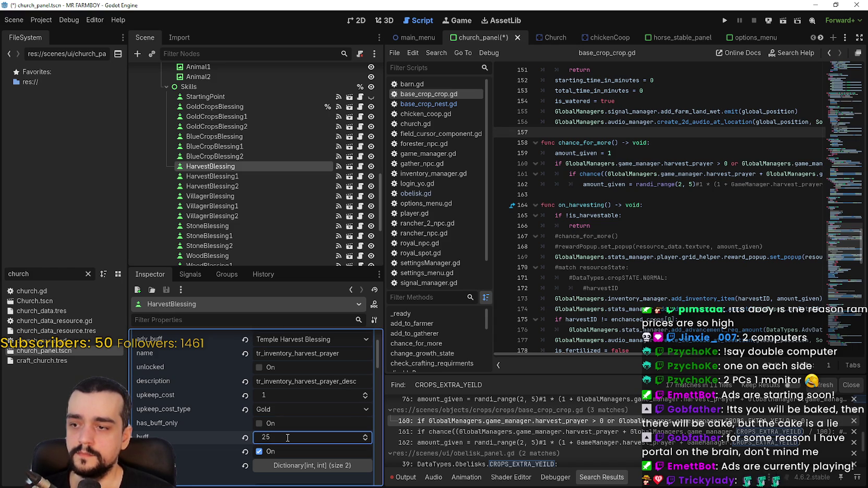
text(/)
key(Return)
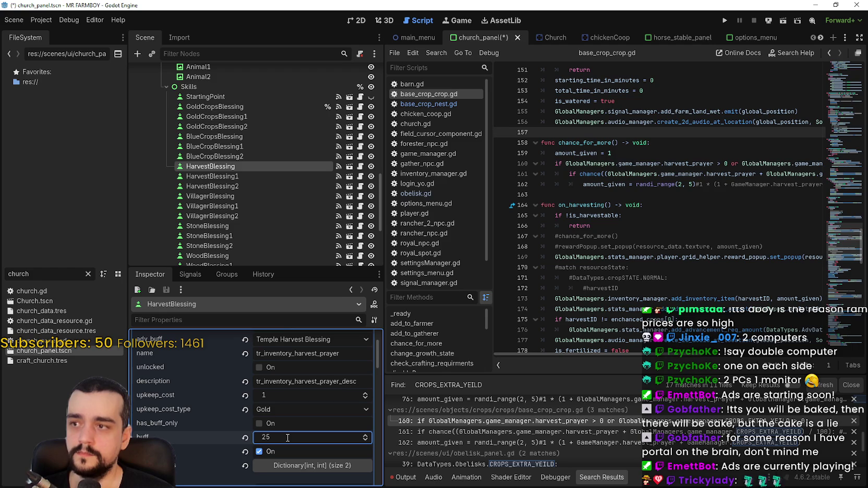
click(208, 179)
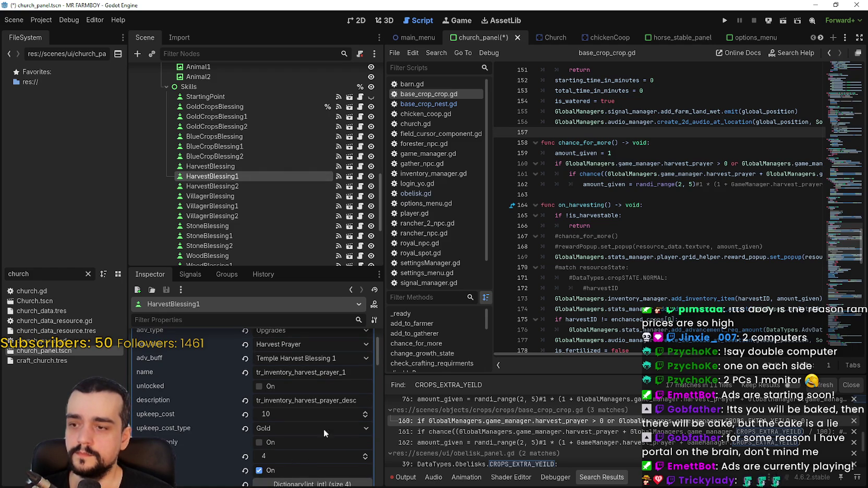
- Compute 2 ÷ 40 in Calculator and reposition the Calculator window
key(alt+Tab)
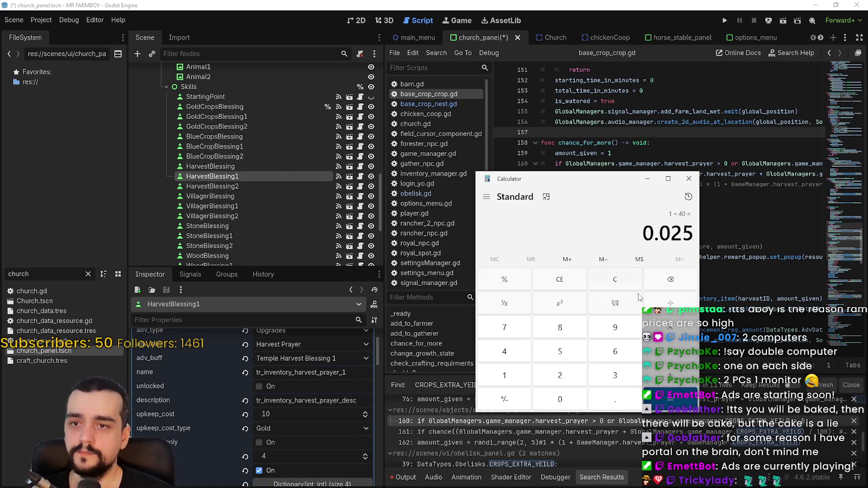
click(619, 285)
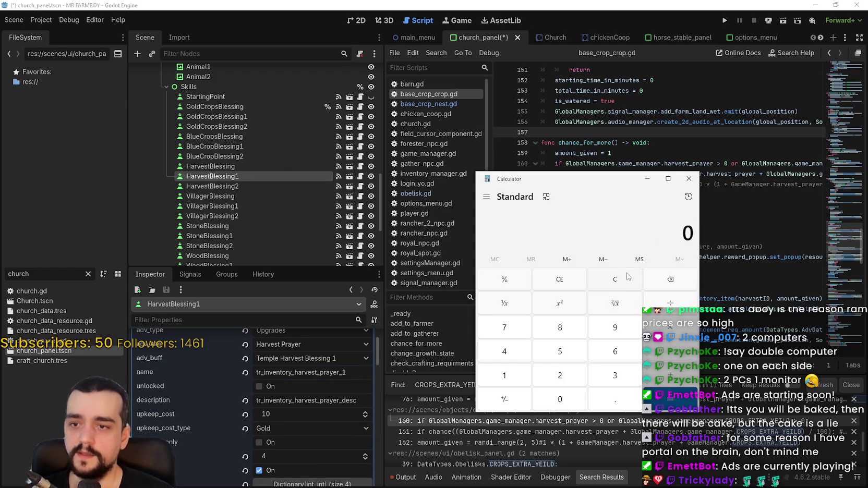
text(2/40)
key(Return)
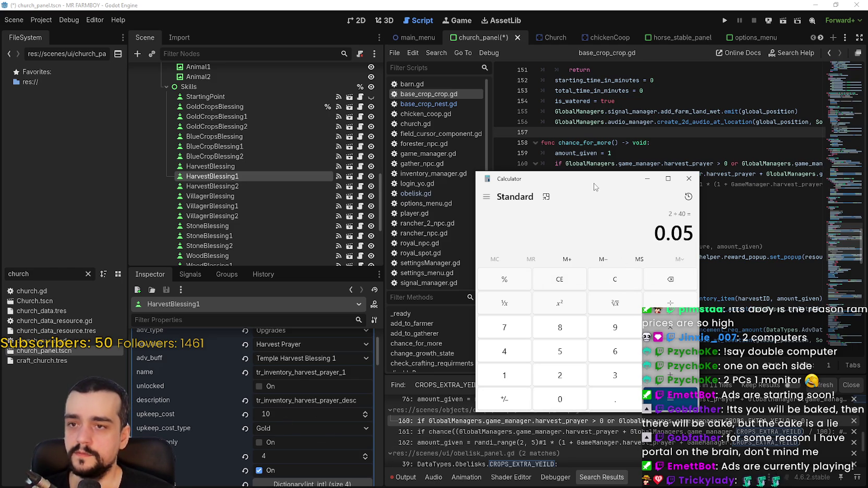
drag(596, 187, 614, 166)
drag(708, 210, 714, 209)
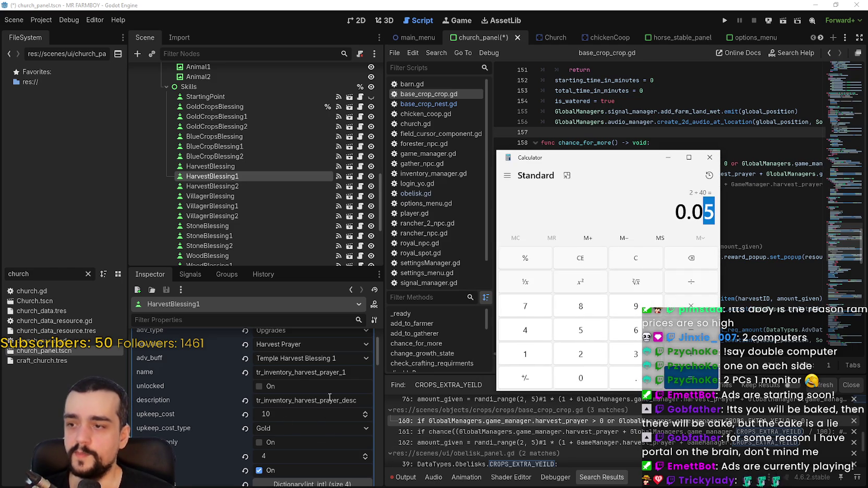
- Compute 4 ÷ 40 and set HarvestBlessing's buff to 10
click(226, 162)
click(226, 165)
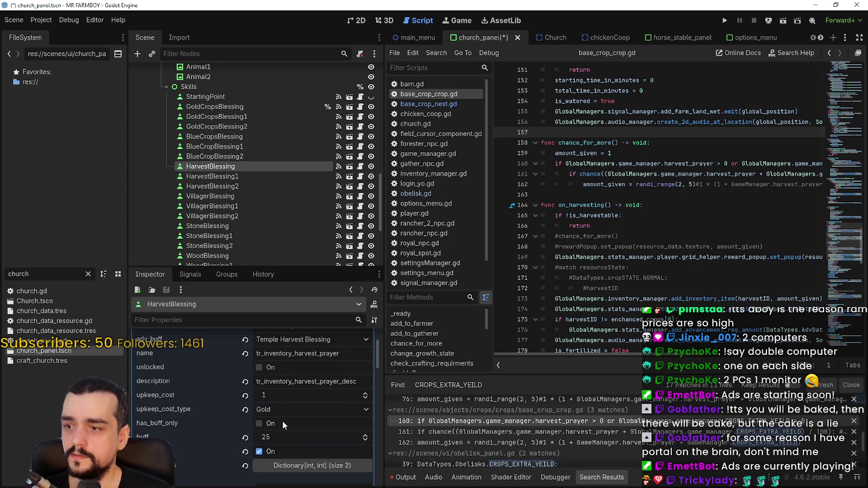
click(297, 437)
text(5)
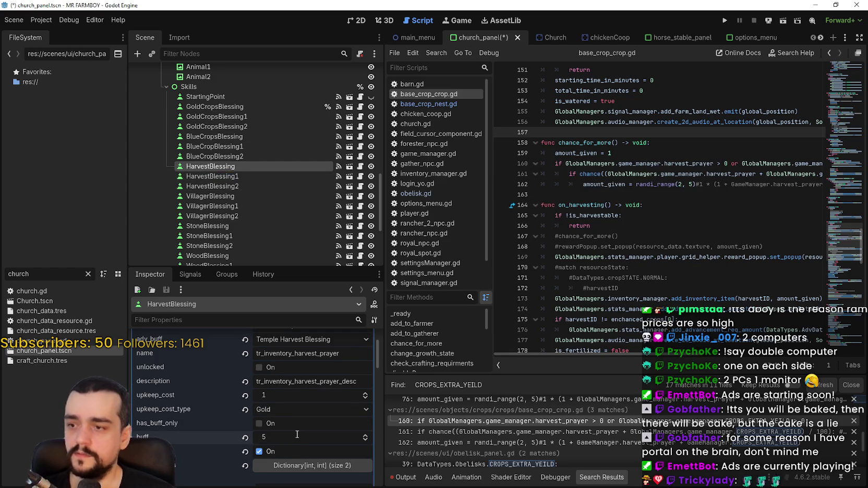
key(alt+Tab)
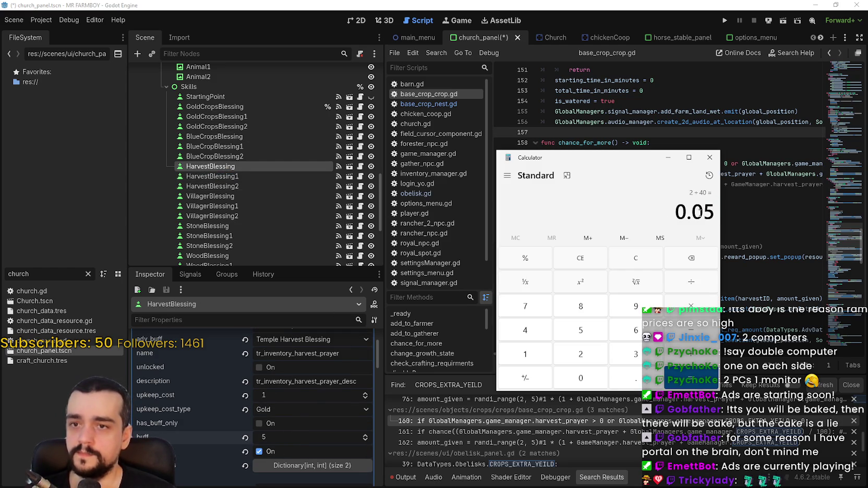
text(4)
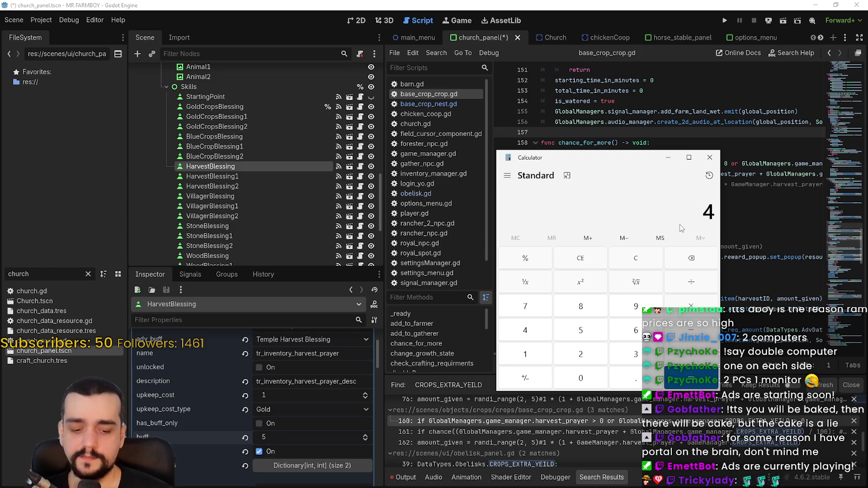
text( ÷ 40)
key(Return)
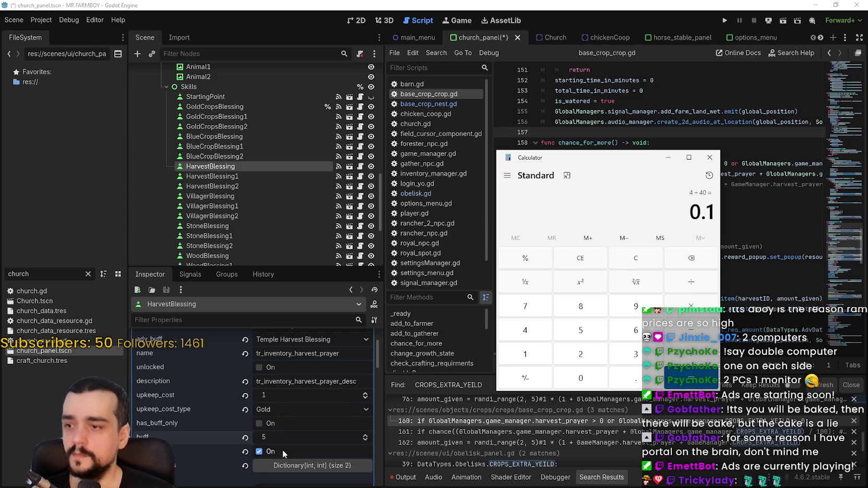
click(288, 438)
key(Return)
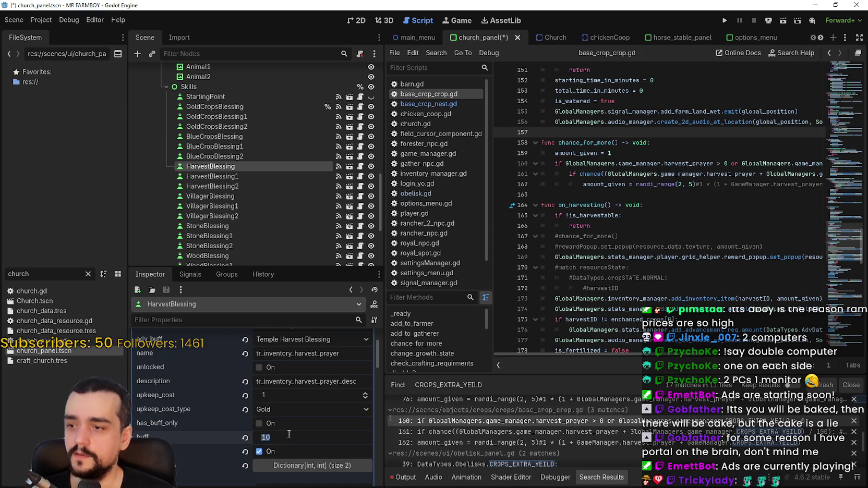
- Set HarvestBlessing1's buff to 10
click(211, 176)
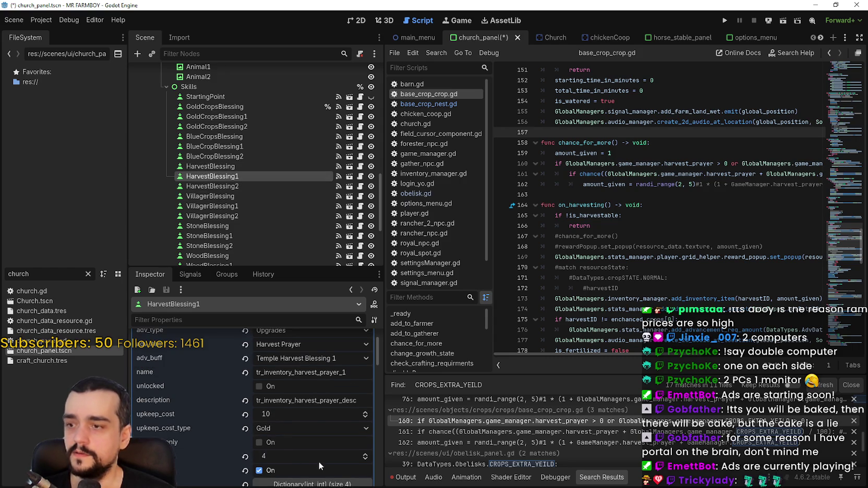
scroll(300, 445, down, 1)
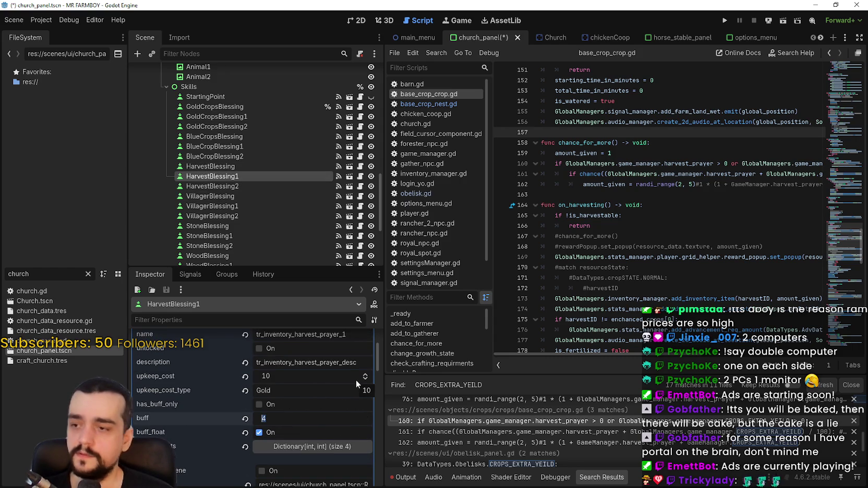
text(10)
key(Return)
- Compute 6 ÷ 15 and 6 ÷ 40 in Calculator, then set HarvestBlessing2's buff to 15
click(211, 186)
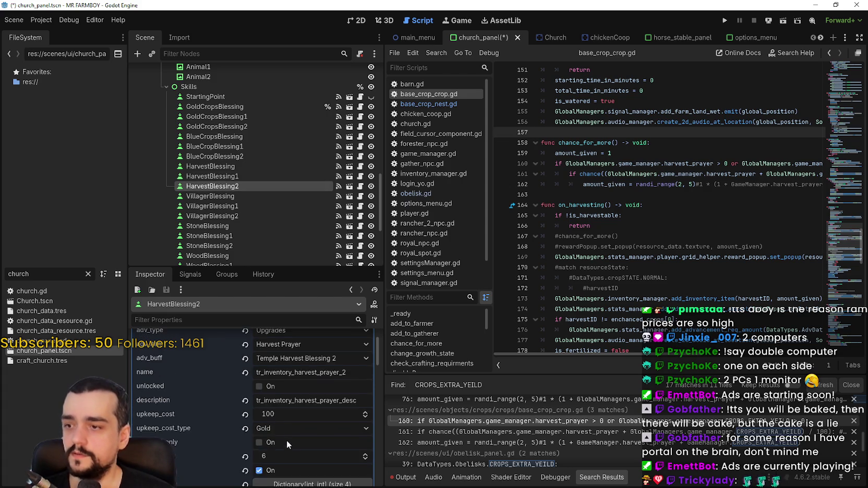
click(282, 417)
key(XF86Calculator)
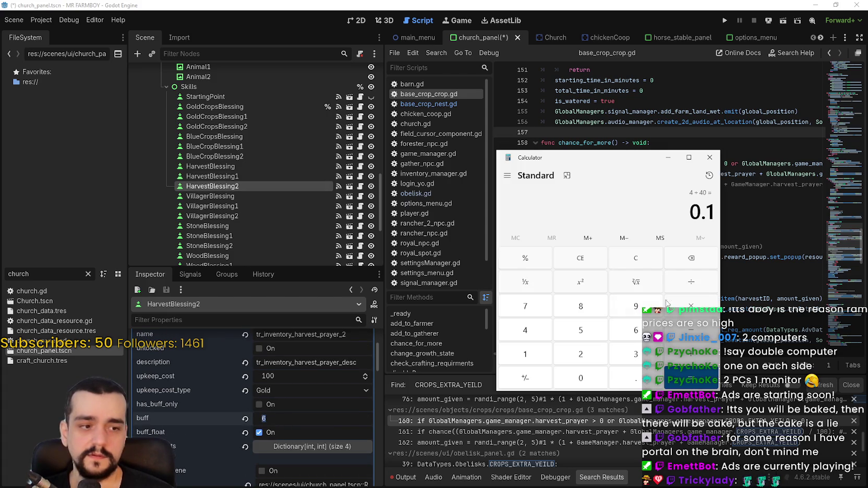
text(6)
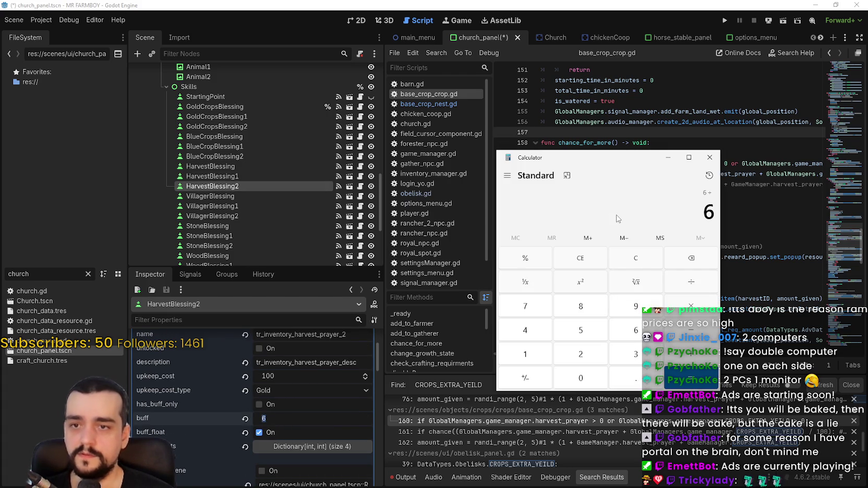
text(154)
key(BackSpace)
key(Return)
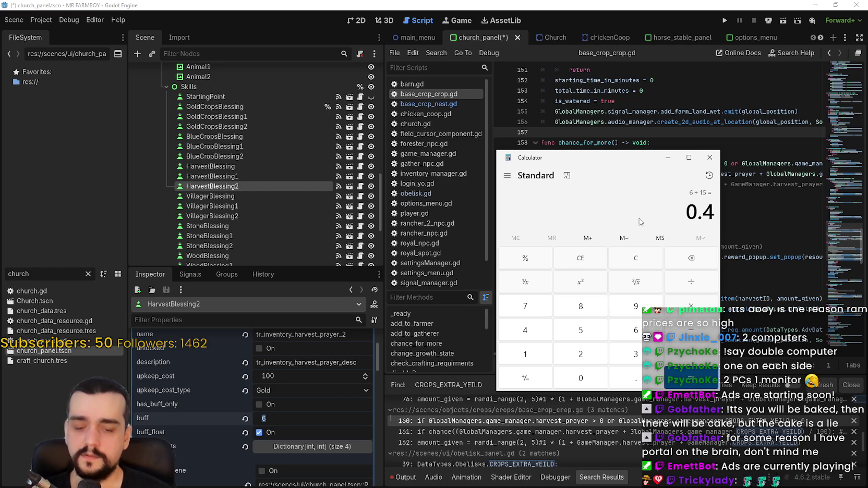
text(6 ÷ 40)
key(Return)
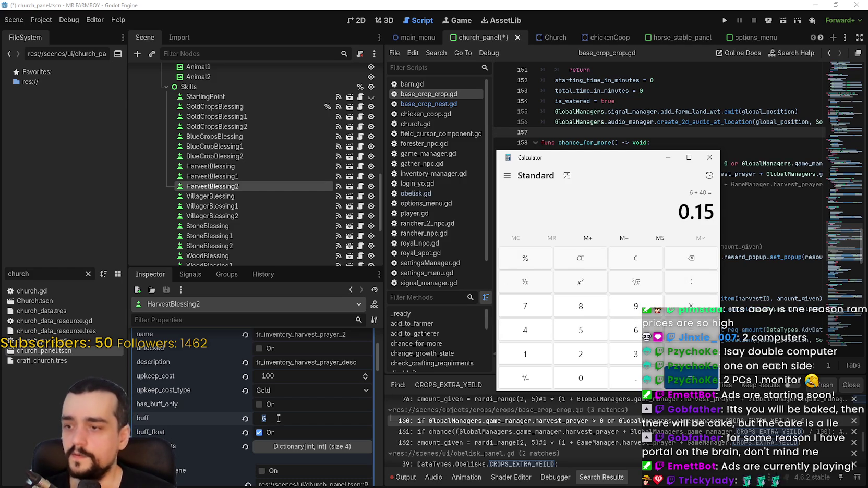
key(alt+Tab)
text(15)
key(Return)
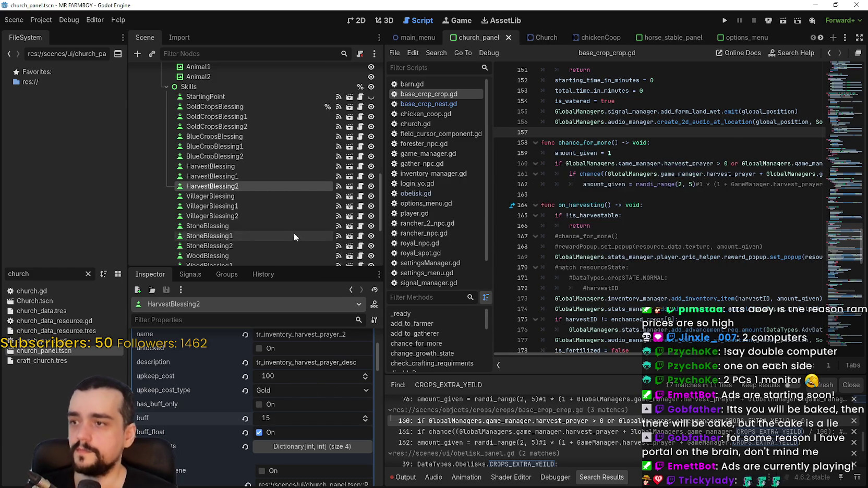
- Select all of the church filter text in the Scene dock and select the AnimalDropBlessing node
scroll(282, 219, down, 2)
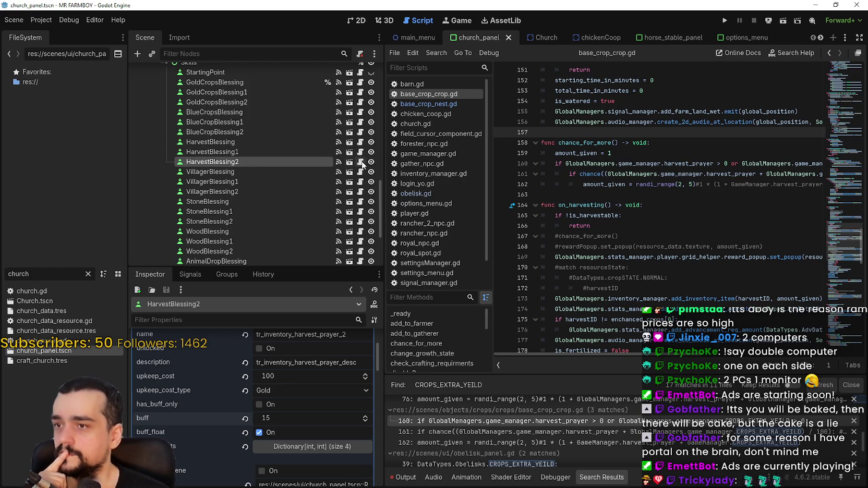
scroll(362, 164, up, 3)
scroll(384, 190, up, 2)
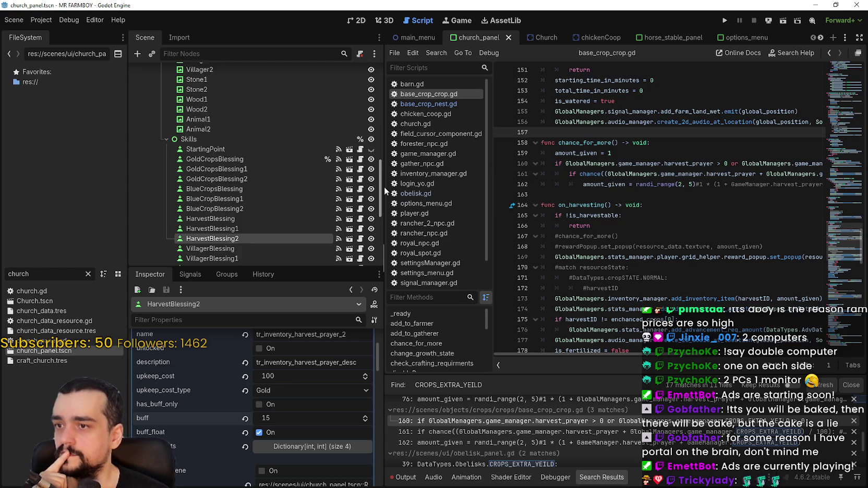
scroll(384, 190, down, 2)
click(49, 279)
key(ctrl+a)
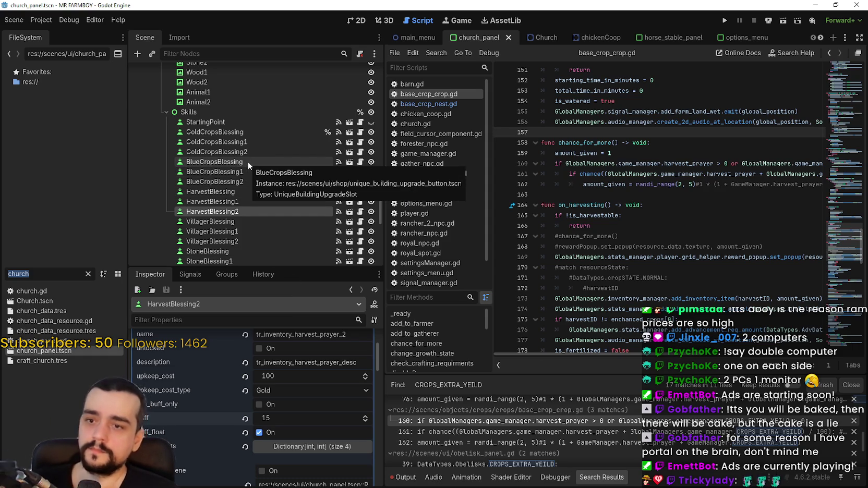
scroll(254, 175, down, 3)
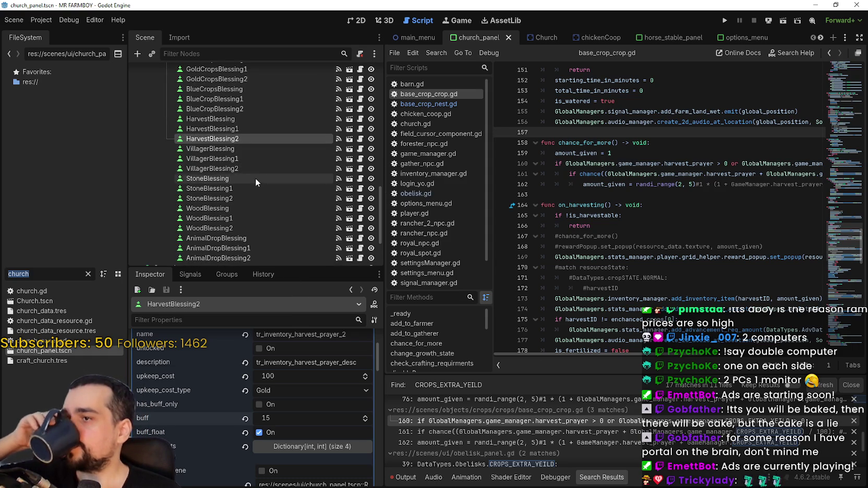
scroll(255, 175, down, 1)
click(252, 215)
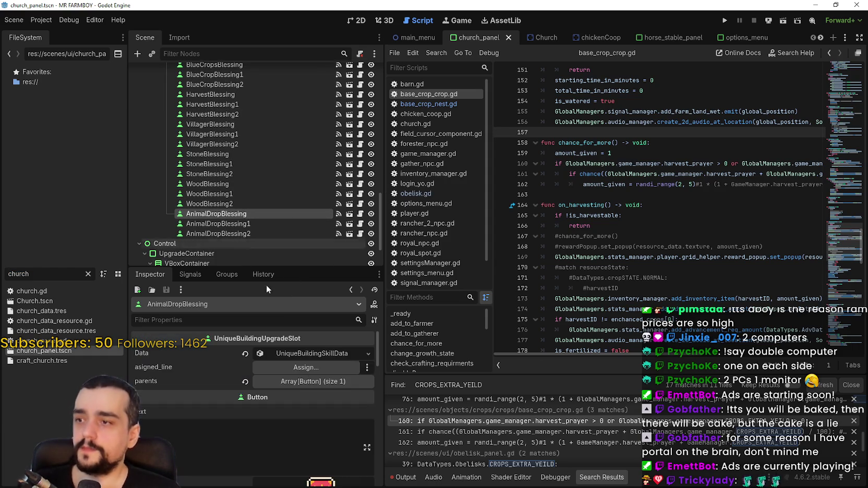
- Set AnimalDropBlessing's buff to 5 and AnimalDropBlessing1's buff to 10 under Data
click(309, 352)
scroll(292, 397, down, 2)
scroll(290, 392, down, 1)
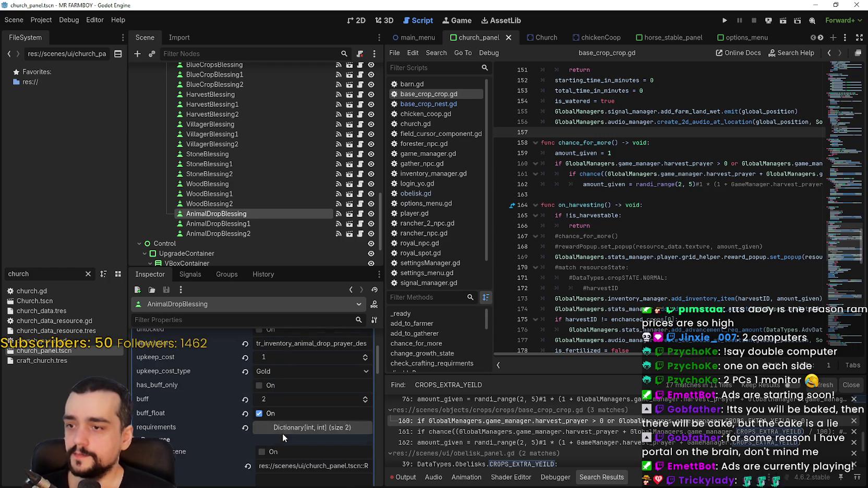
click(275, 399)
text(5)
key(Return)
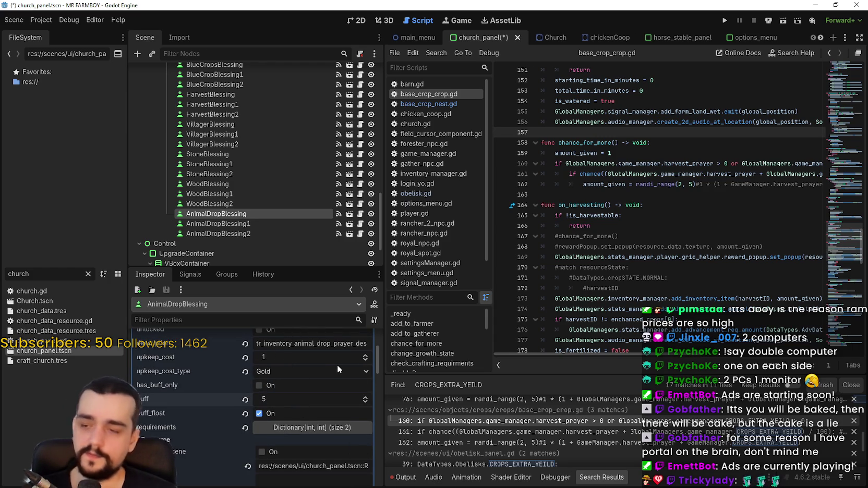
click(282, 224)
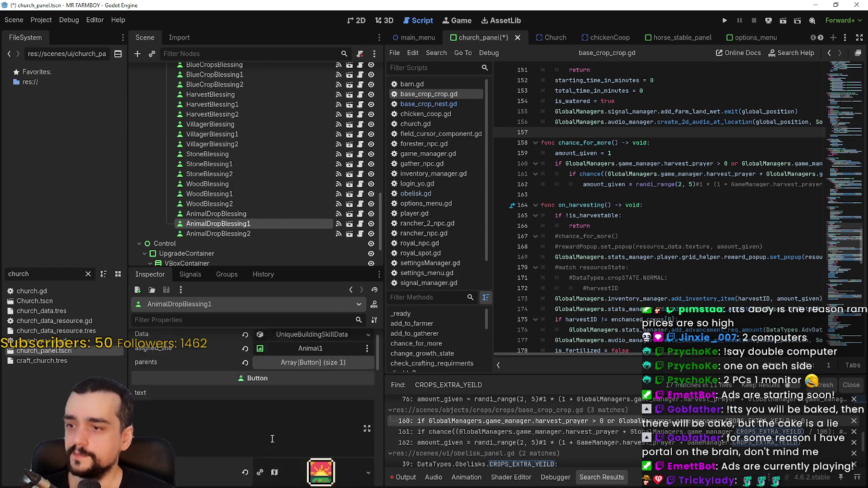
click(311, 353)
scroll(295, 414, down, 2)
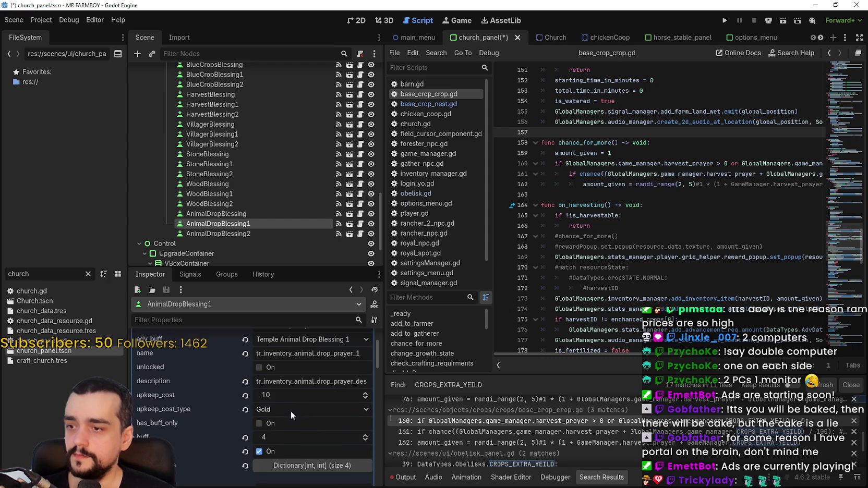
click(285, 437)
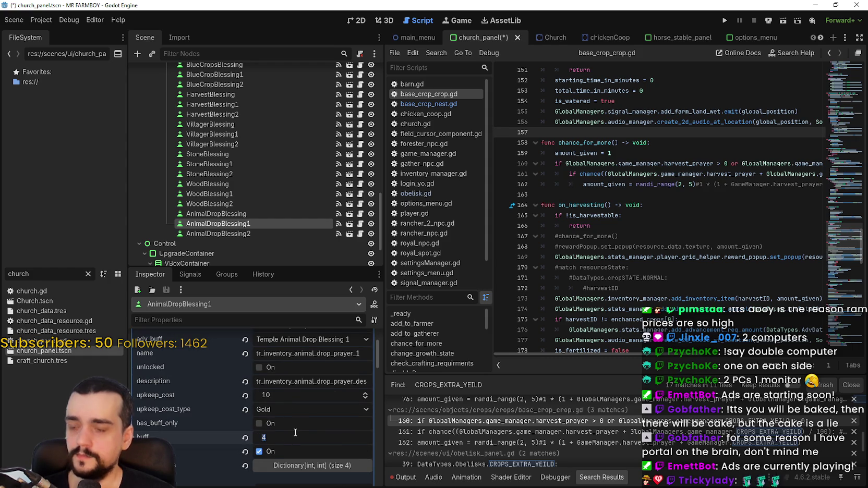
text(10)
key(Return)
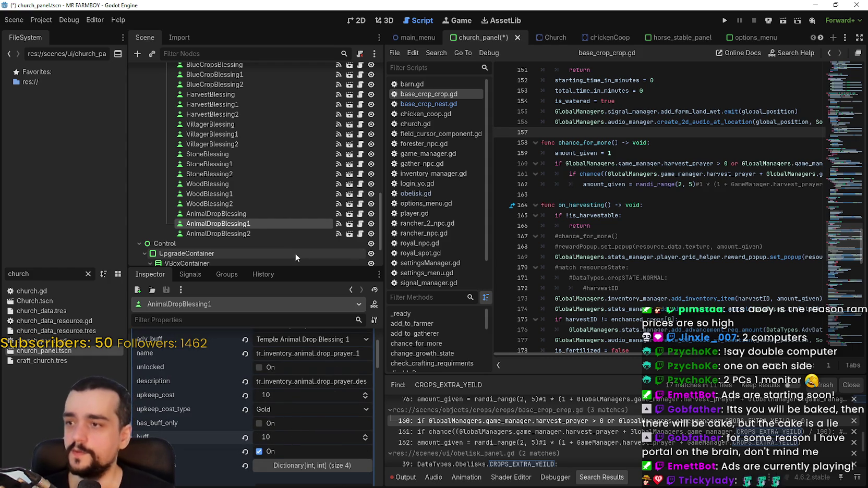
- Set AnimalDropBlessing2's buff to 15 and save the church panel scene
click(269, 234)
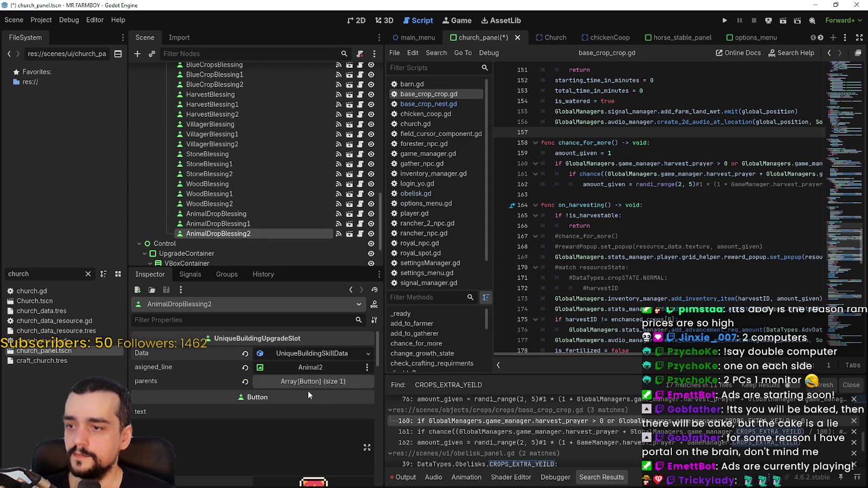
click(314, 366)
scroll(292, 412, down, 2)
scroll(281, 418, down, 2)
click(287, 380)
text(15)
key(Return)
key(ctrl+s)
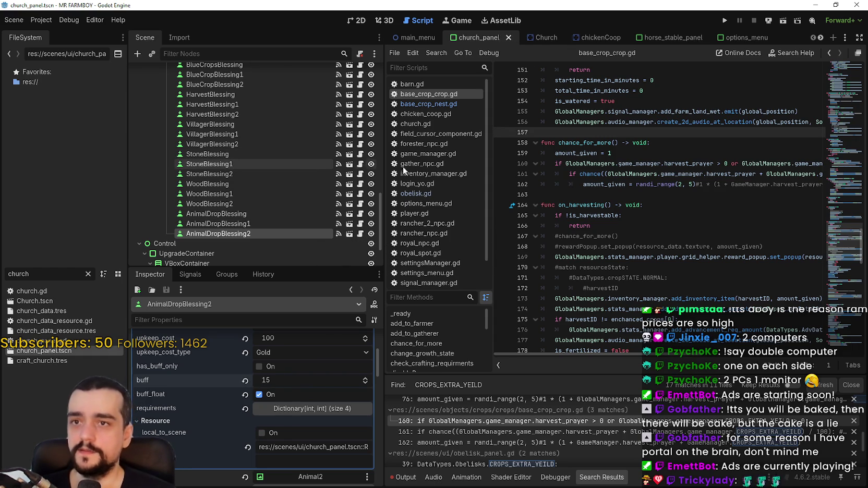
click(717, 151)
- Scroll through base_crop_crop.gd around the chance_for_more code
scroll(699, 346, right, 10)
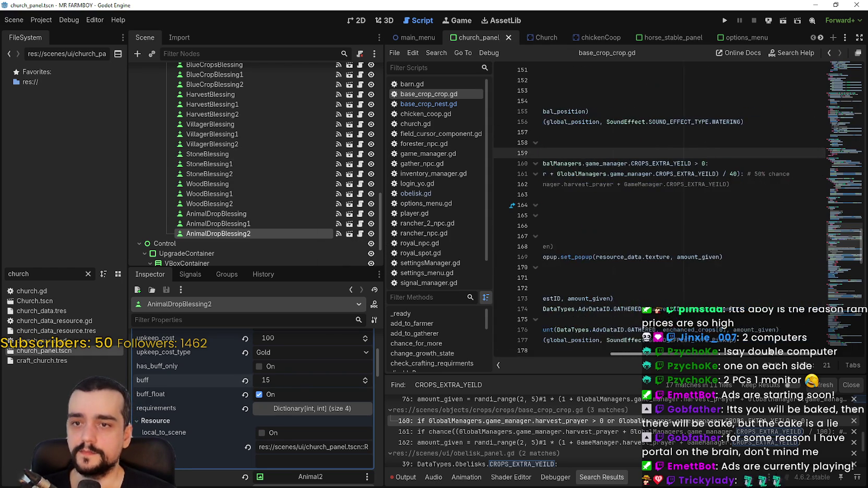
scroll(718, 341, left, 10)
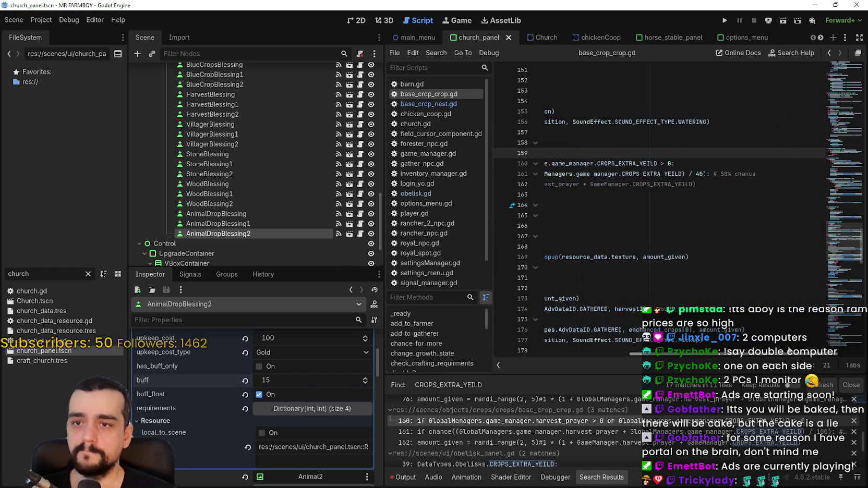
click(596, 192)
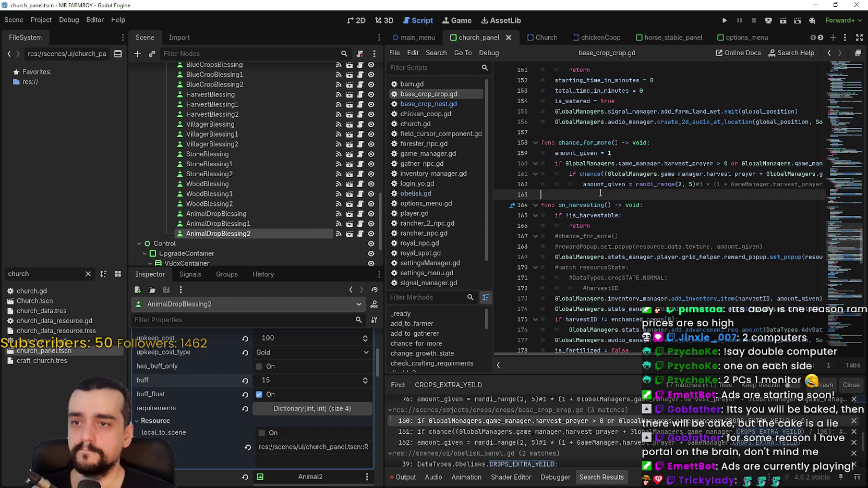
scroll(737, 423, down, 5)
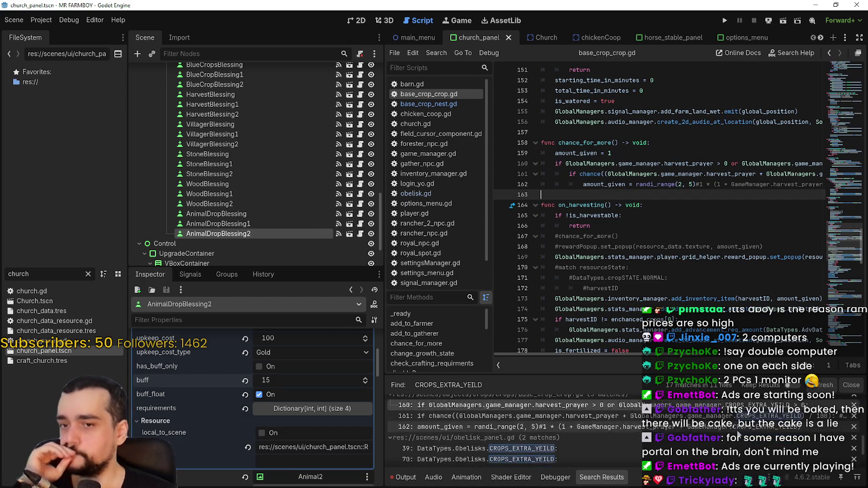
scroll(736, 423, up, 2)
scroll(688, 450, up, 3)
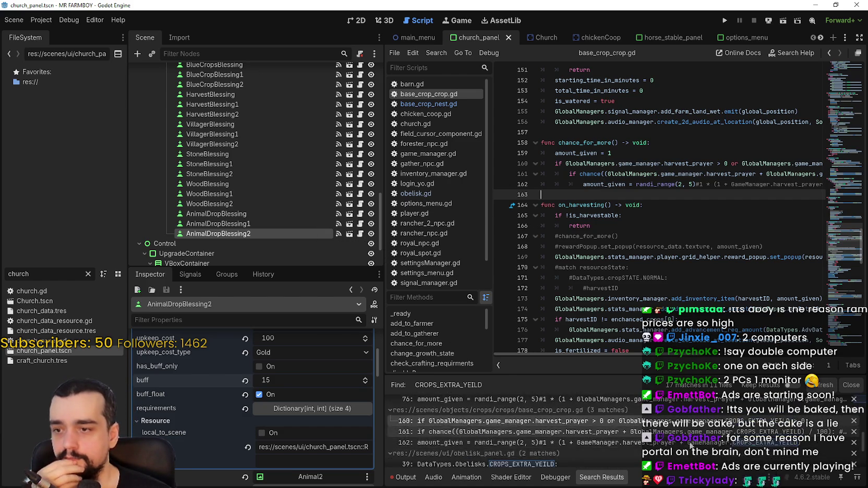
scroll(689, 439, up, 2)
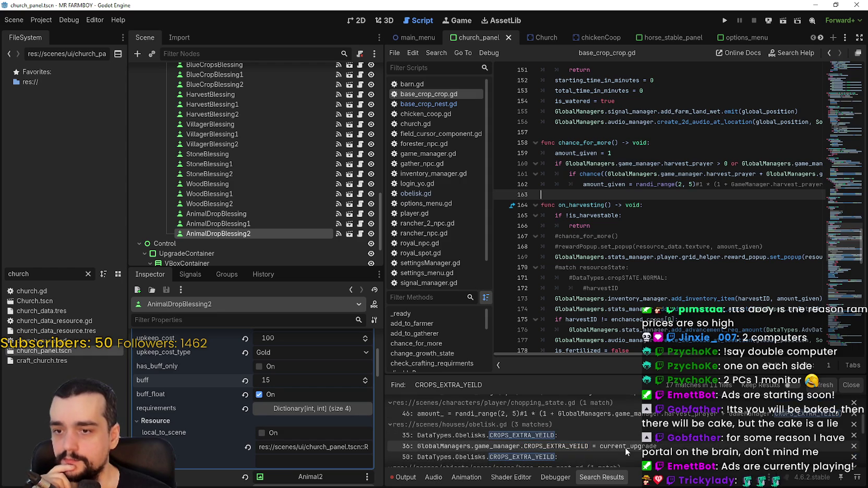
- Open obelisk.gd at its CROPS_EXTRA_YEILD line, highlight ANIMAL_EXTRA_YEILD uses, and clear the file filter
click(623, 443)
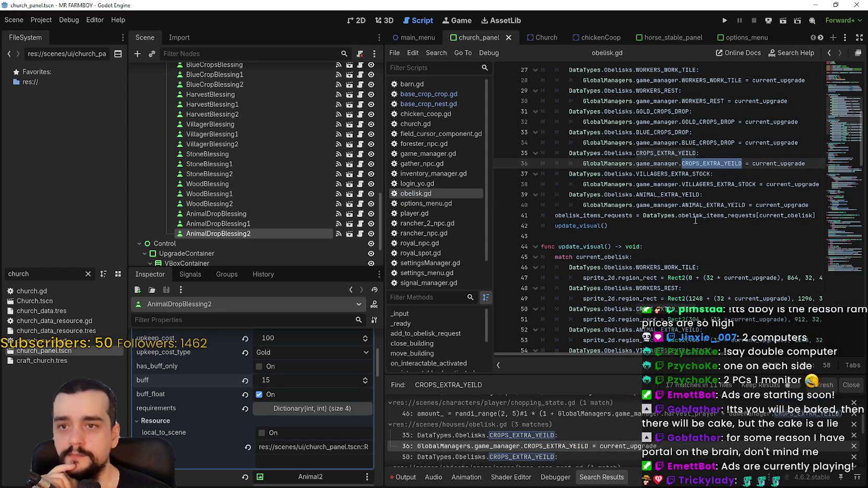
click(692, 236)
scroll(687, 249, down, 2)
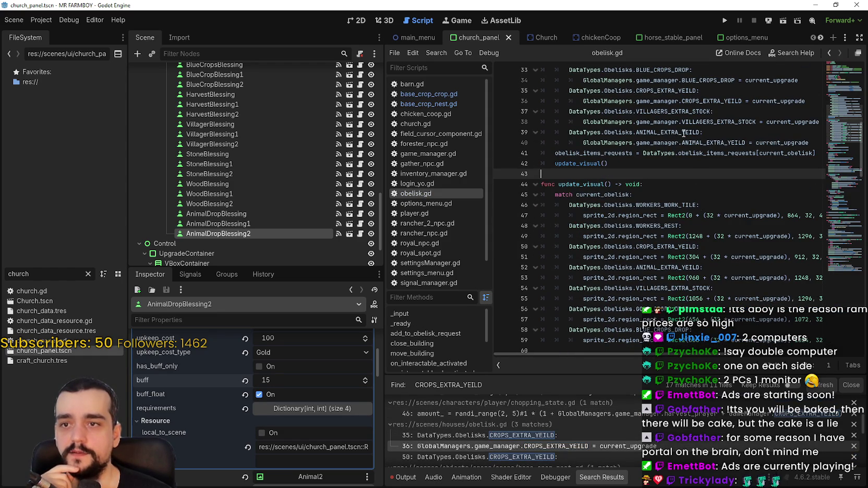
double_click(689, 142)
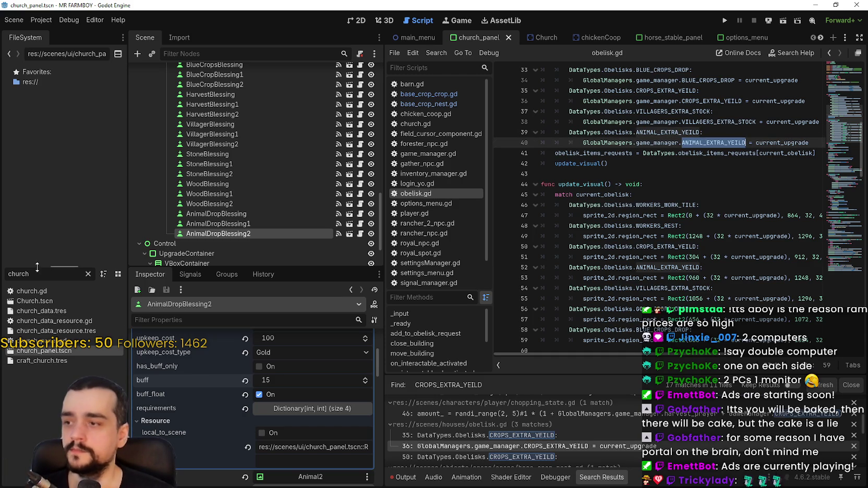
double_click(19, 274)
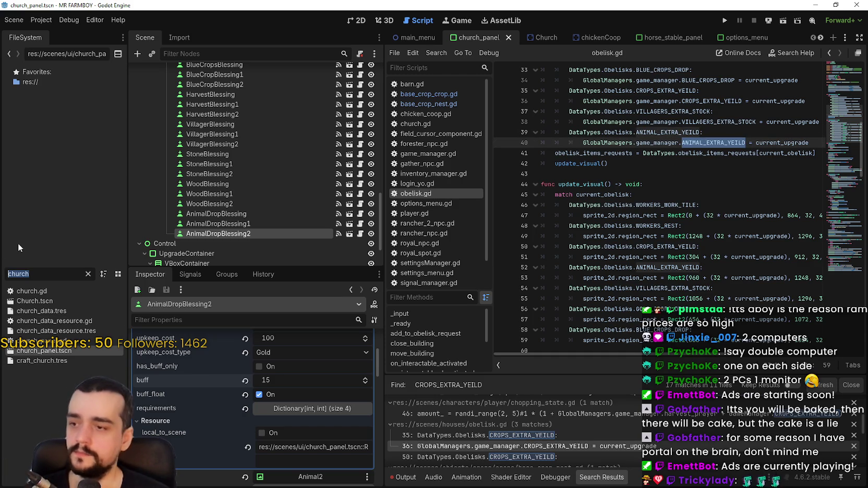
text(too)
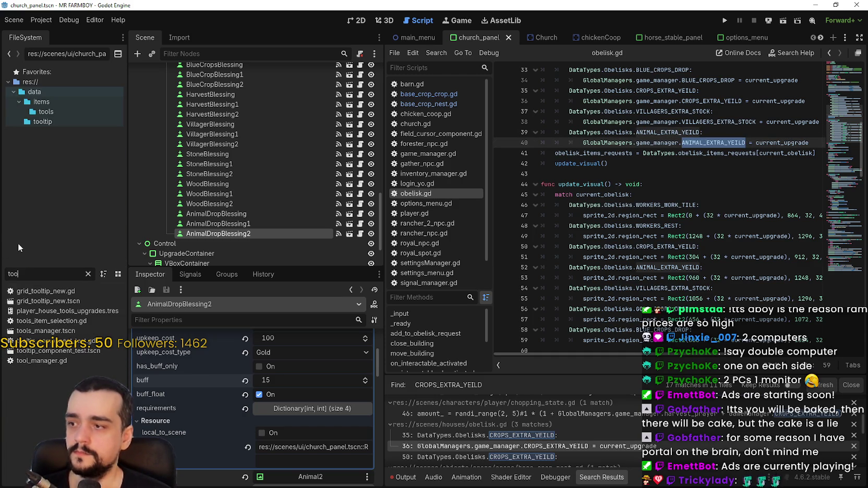
key(BackSpace)
key(BackSpace)
key(BackSpace)
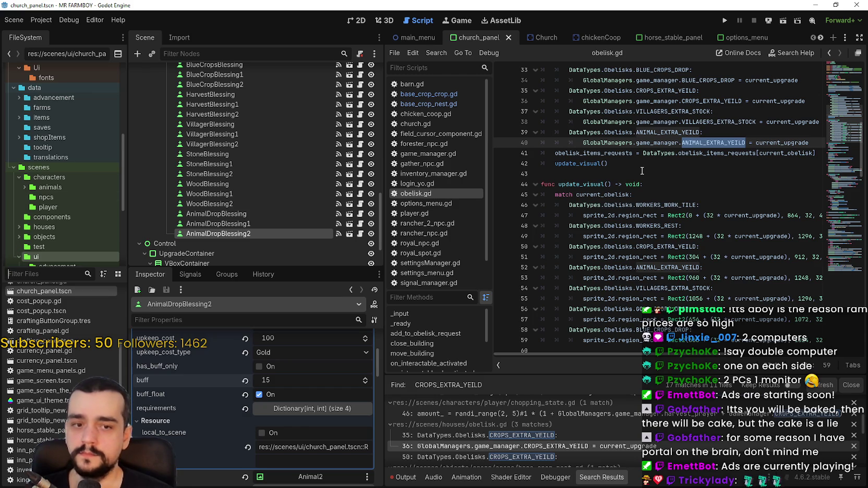
click(642, 171)
- Scroll obelisk.gd to the add_to_obelisk_request function and select the AnimalDropBlessing node
scroll(642, 171, down, 3)
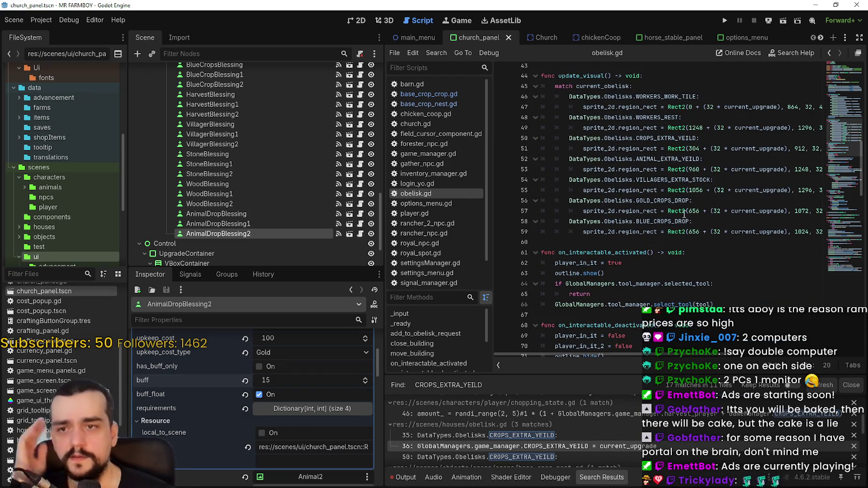
scroll(684, 214, down, 7)
mouse_move(848, 170)
mouse_down()
mouse_move(846, 81)
mouse_move(838, 199)
mouse_up()
drag(836, 228, 842, 271)
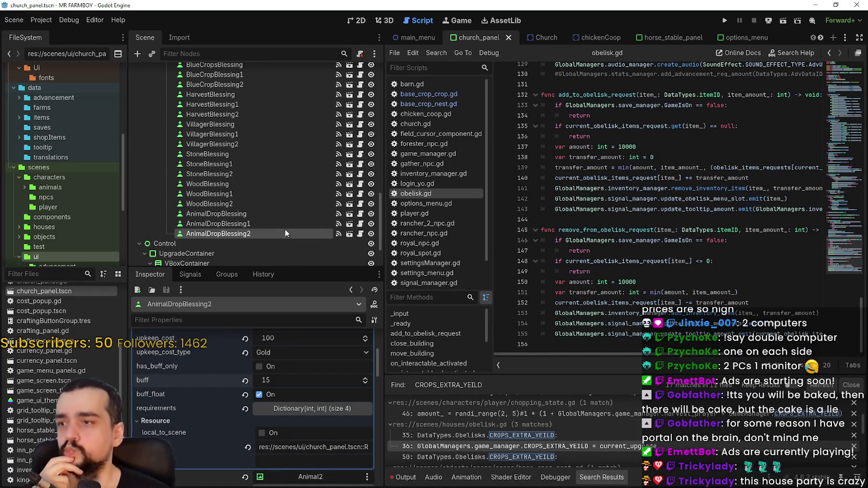
click(276, 215)
- Inspect the cost and buff data of AnimalDropBlessing1, WoodBlessing2 and WoodBlessing1
click(272, 224)
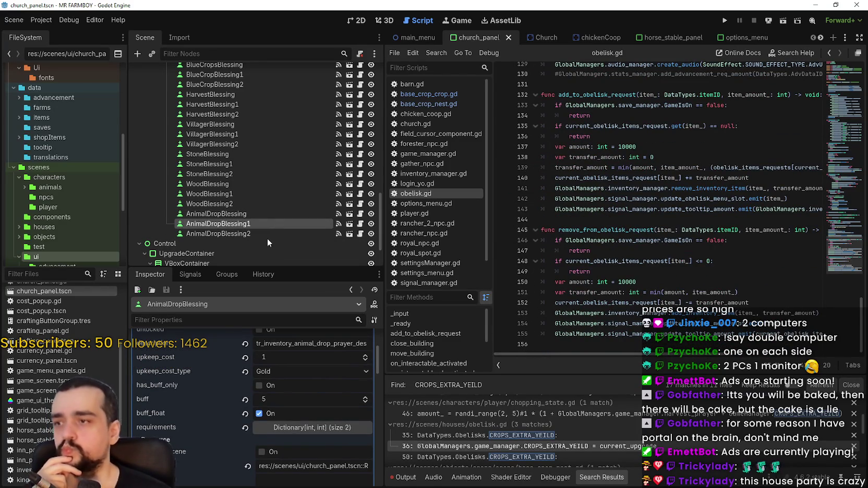
click(256, 204)
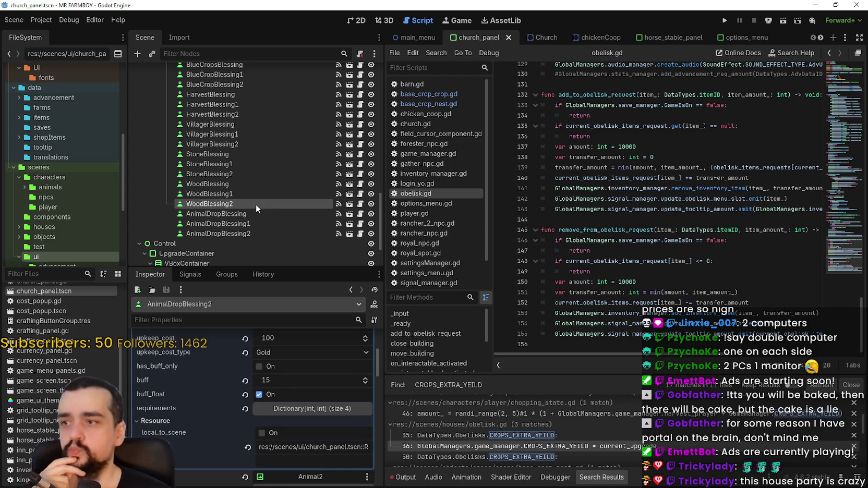
click(316, 354)
scroll(321, 415, down, 3)
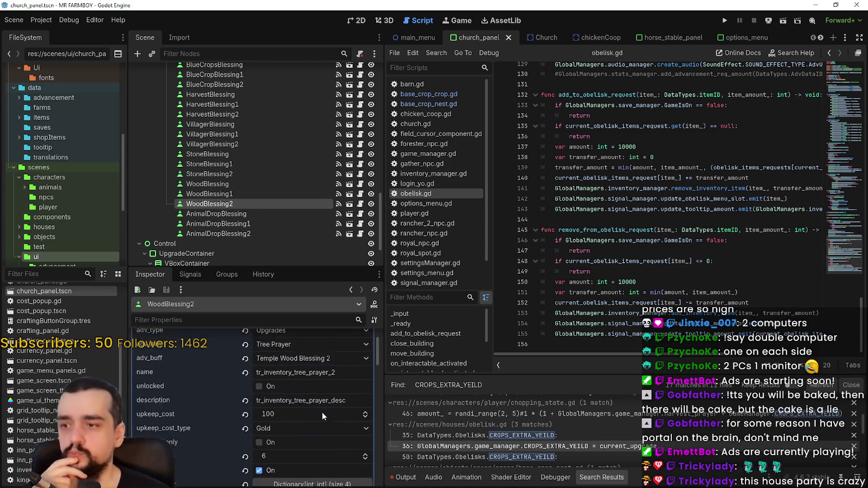
scroll(324, 415, down, 1)
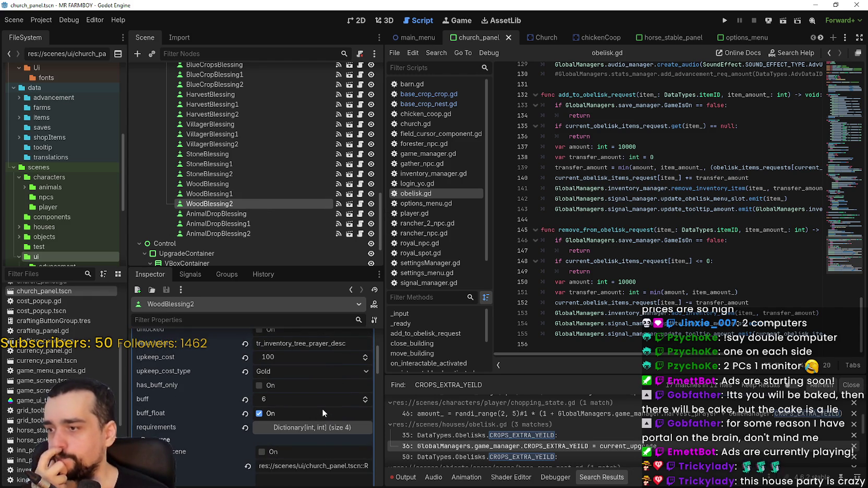
scroll(322, 406, down, 2)
scroll(321, 402, up, 2)
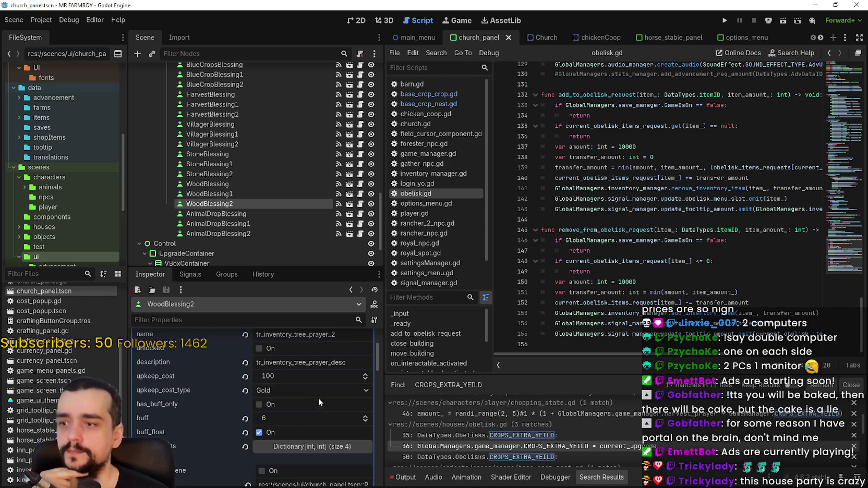
click(255, 192)
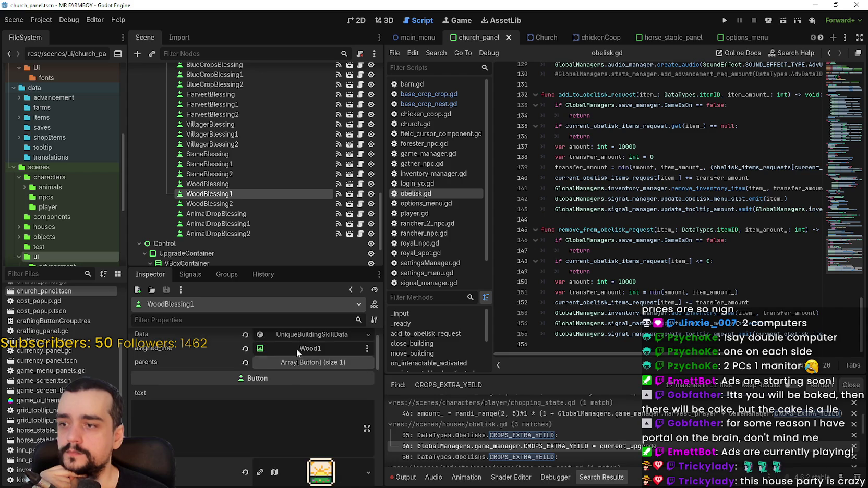
scroll(314, 420, down, 2)
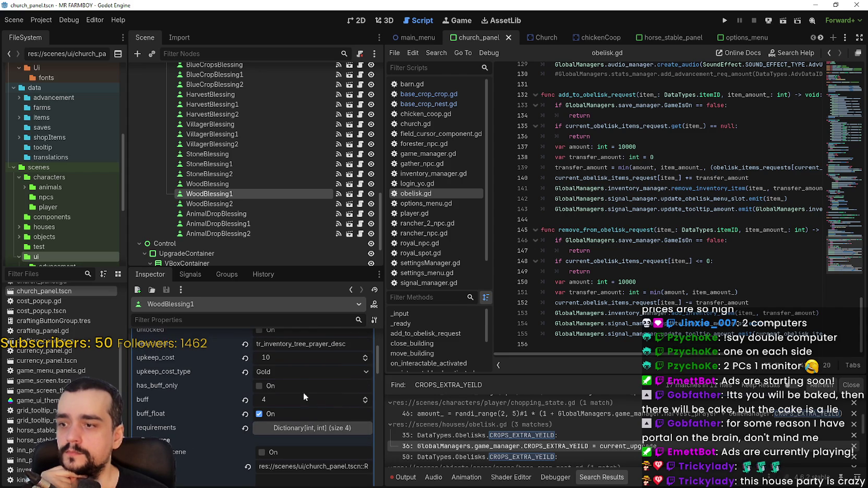
- Check WoodBlessing, save the scene, and view BlueCropsBlessing's buff of 2 and 1 Gold upkeep
click(241, 184)
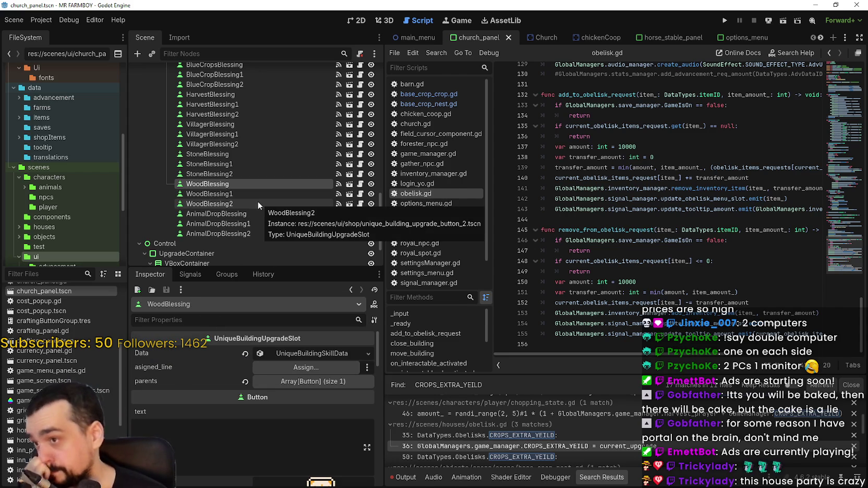
click(573, 219)
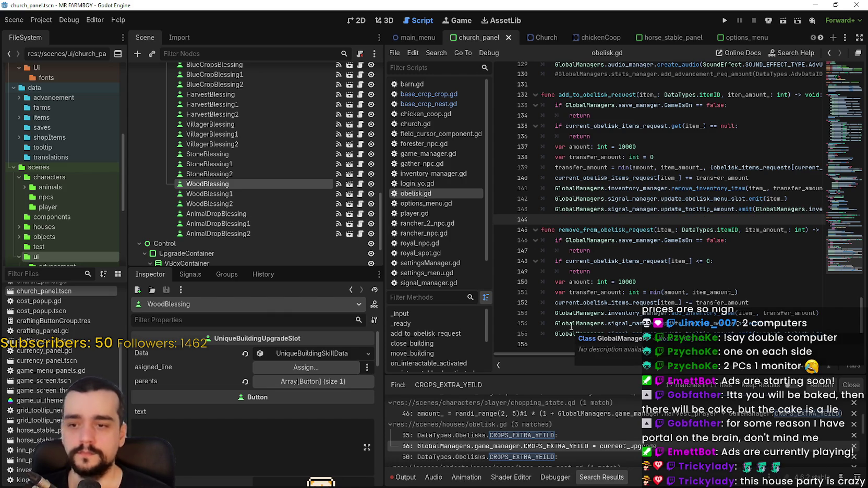
key(ctrl+s)
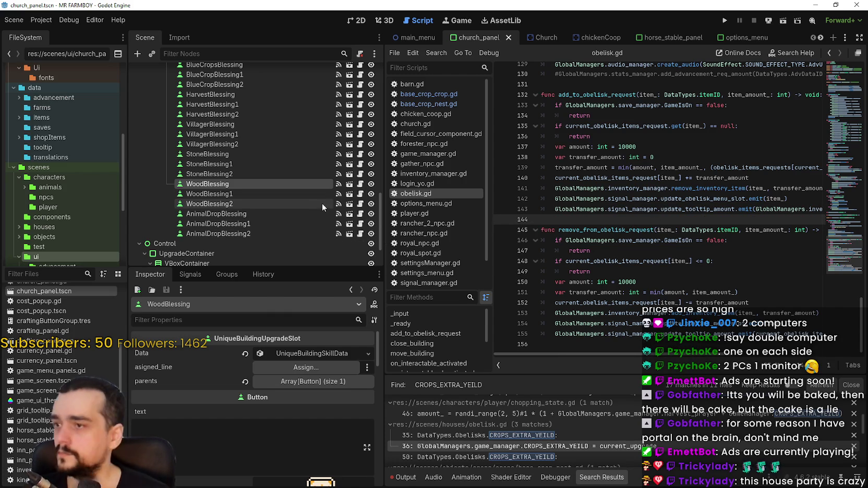
scroll(322, 204, up, 3)
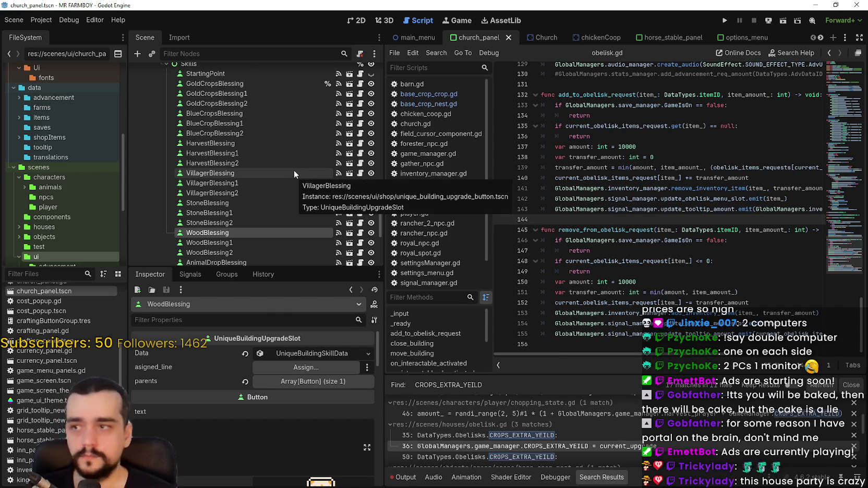
click(255, 114)
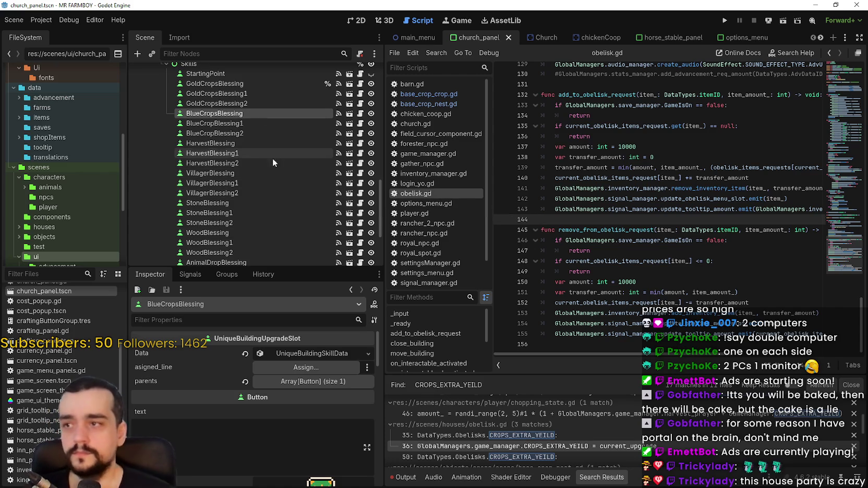
click(337, 353)
scroll(330, 391, down, 3)
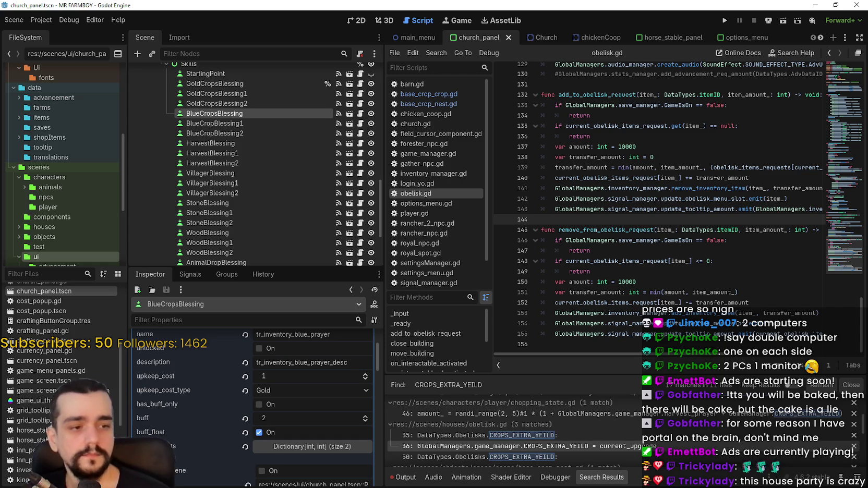
- In GitHub Desktop, compare the v1.0.9-dev13 diffs of base_crop_nest.gd and base_crop_crop.gd's extra-yield formulas
key(alt+Tab)
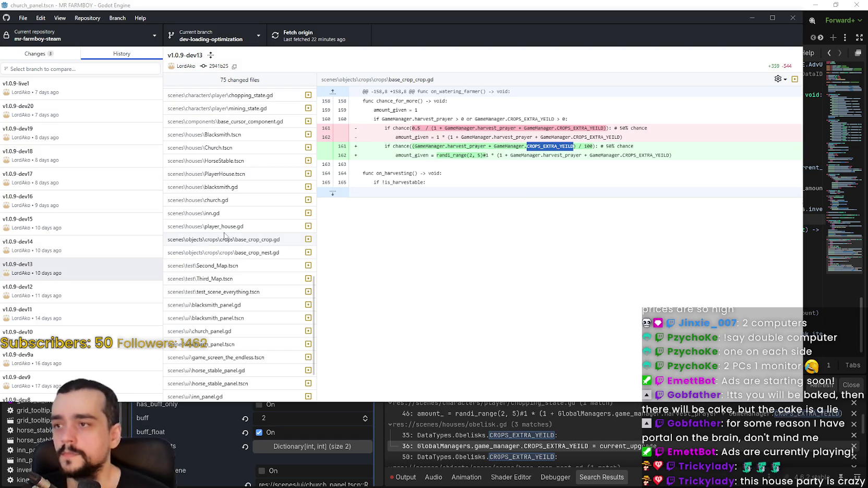
click(262, 255)
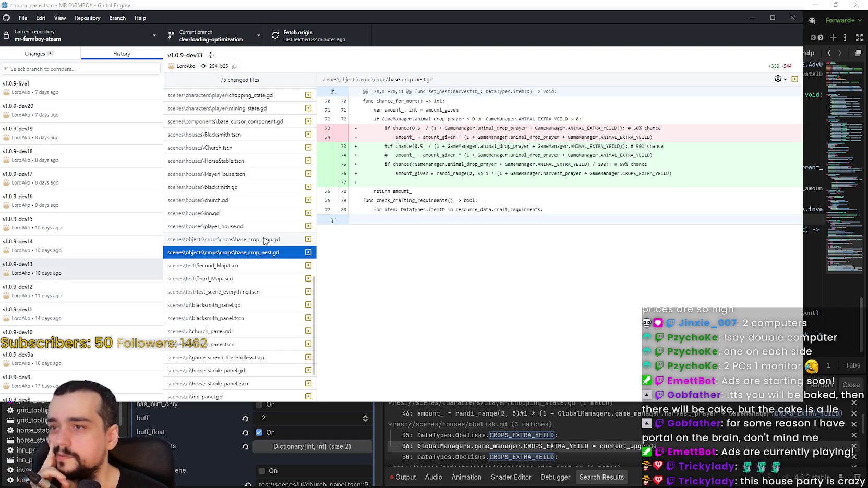
click(265, 241)
scroll(275, 309, up, 3)
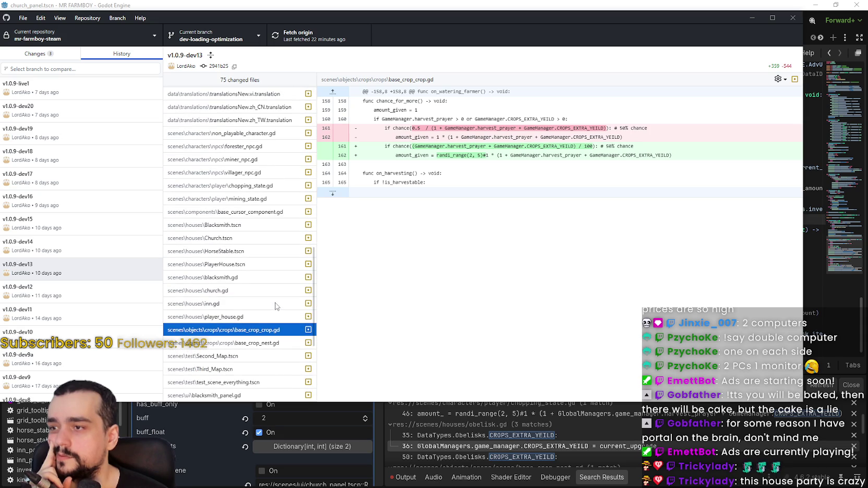
scroll(267, 315, up, 6)
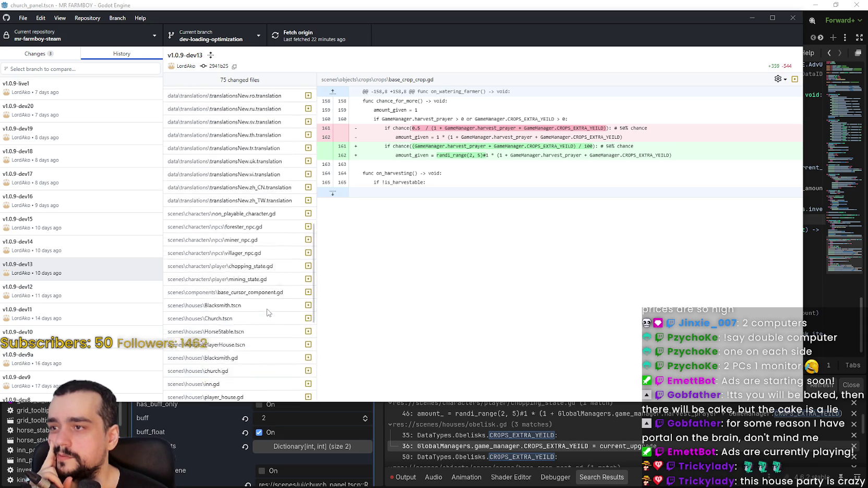
scroll(268, 308, down, 6)
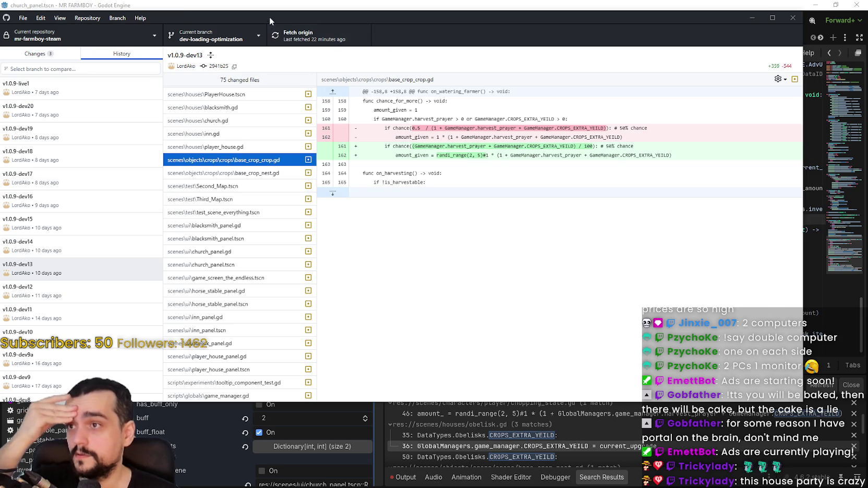
drag(407, 21, 535, 17)
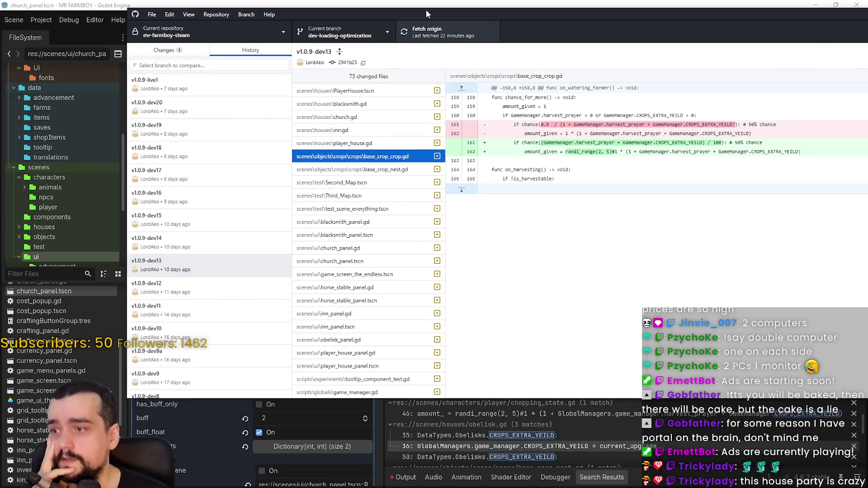
- Back in Godot, open base_crop_nest.gd at line 76's amount_given use of CROPS_EXTRA_YEILD
key(alt+Tab)
scroll(599, 439, up, 2)
scroll(599, 434, up, 5)
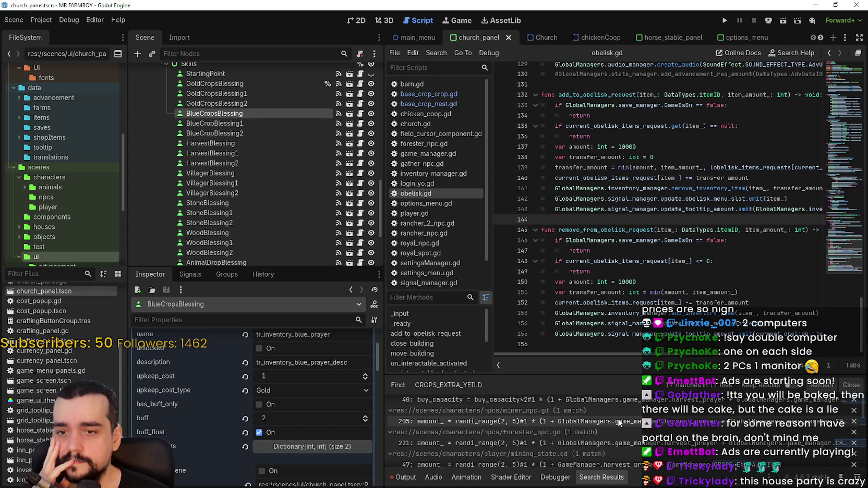
scroll(600, 429, down, 1)
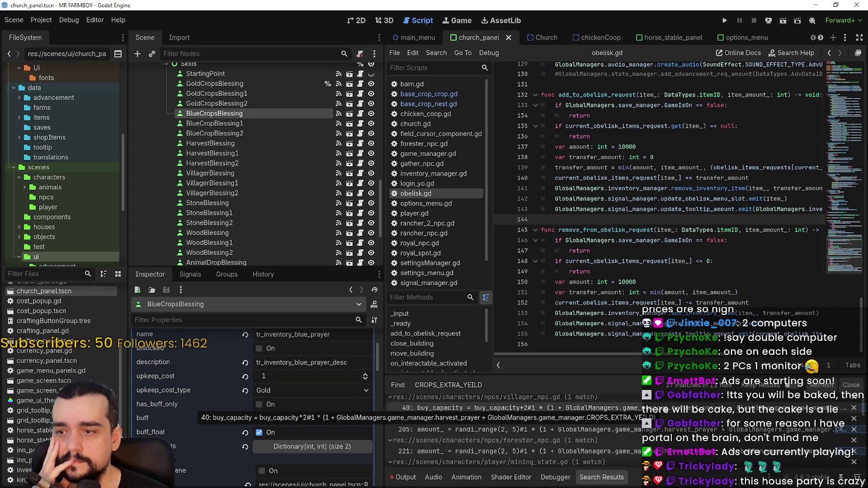
scroll(669, 440, down, 2)
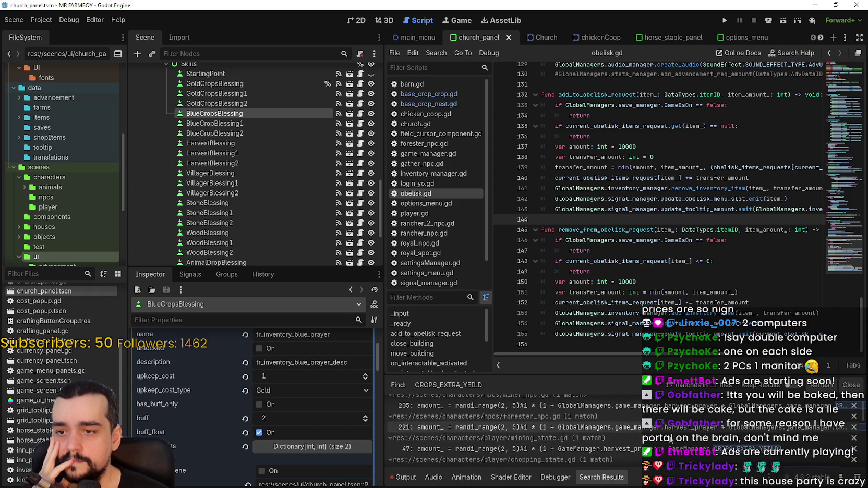
scroll(667, 440, down, 6)
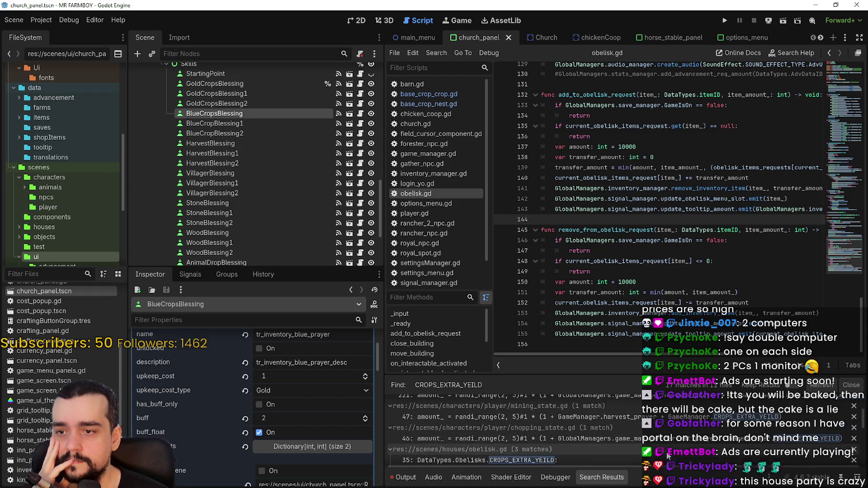
scroll(668, 440, down, 2)
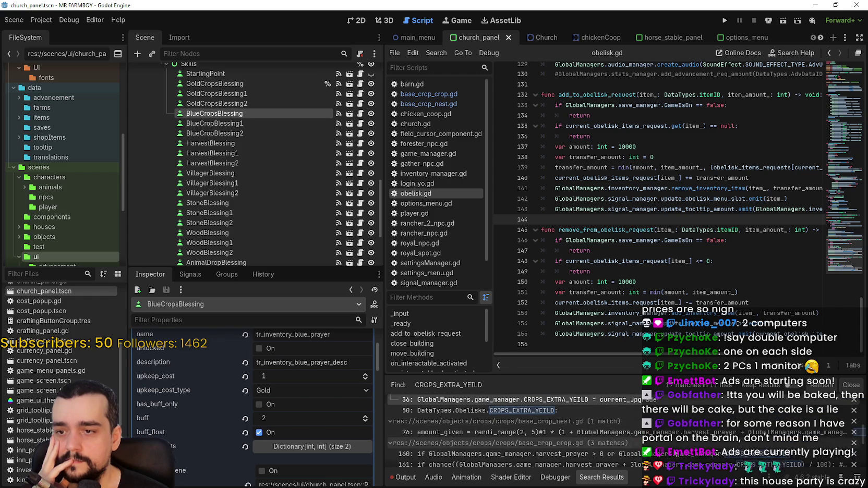
click(667, 432)
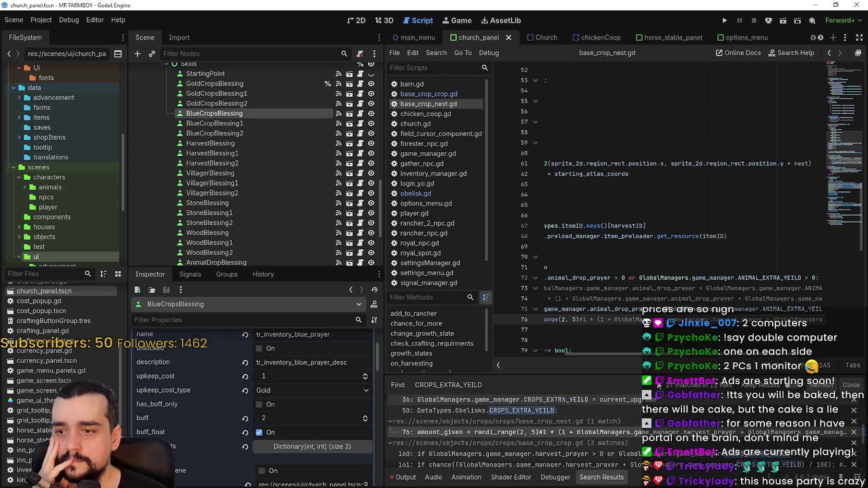
- Open base_crop_crop.gd at its gold/blue crop drop-chance code (lines 67–94) with a widened script editor
mouse_move(734, 355)
mouse_down()
mouse_move(833, 353)
mouse_move(590, 357)
mouse_up()
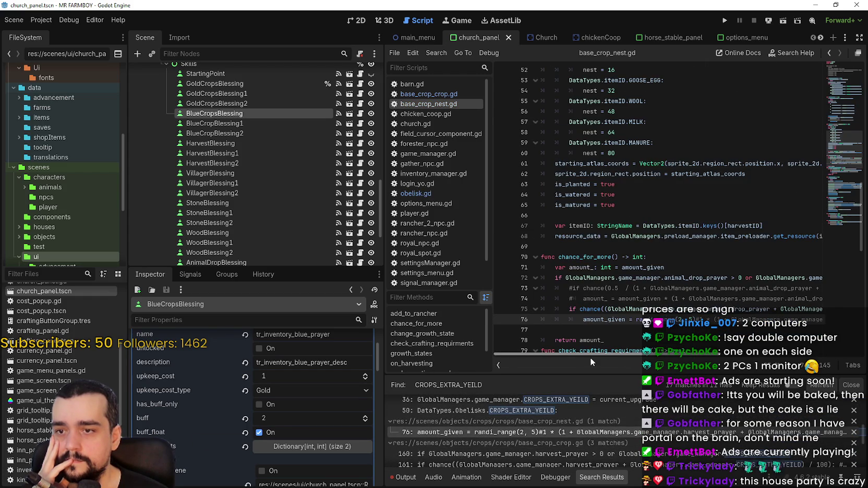
click(638, 453)
scroll(567, 303, left, 5)
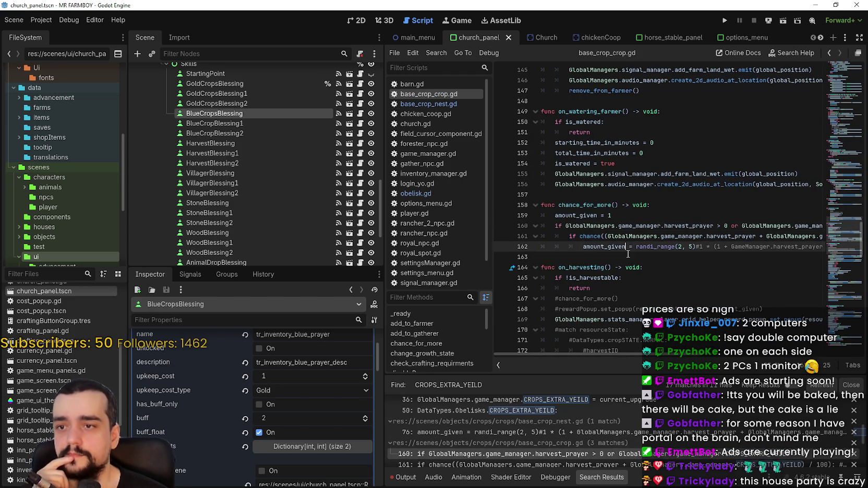
scroll(626, 260, up, 8)
scroll(625, 259, up, 12)
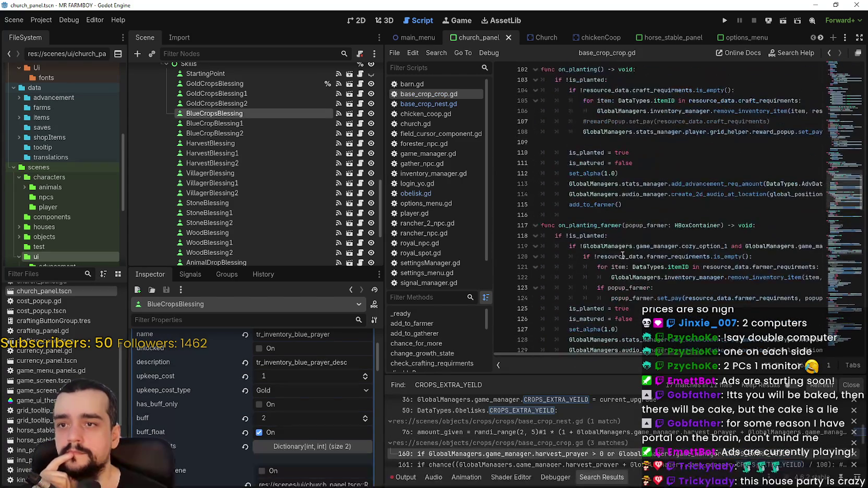
scroll(638, 248, up, 4)
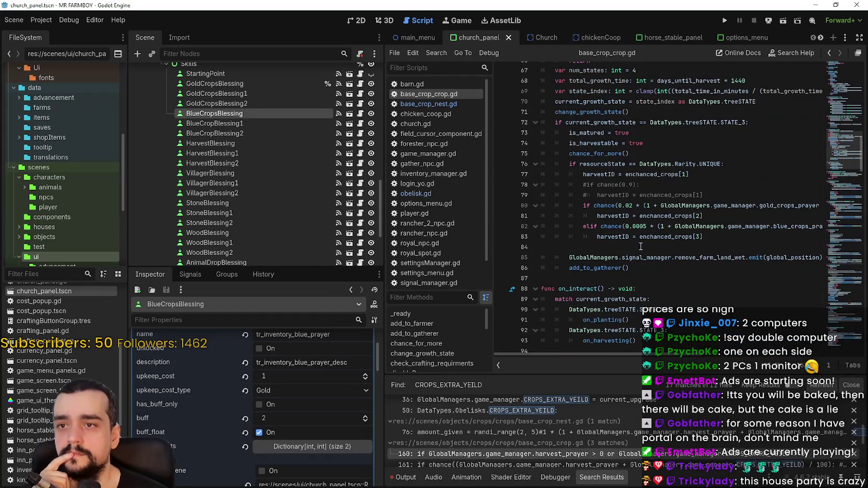
drag(384, 230, 295, 226)
mouse_move(699, 354)
mouse_down()
mouse_move(805, 355)
mouse_move(713, 352)
mouse_move(773, 342)
mouse_move(751, 340)
mouse_move(761, 341)
mouse_up()
- Select gold_crops_prayer on line 80, then inspect GoldCropsBlessing2's upkeep cost 100 and buff 12
double_click(605, 216)
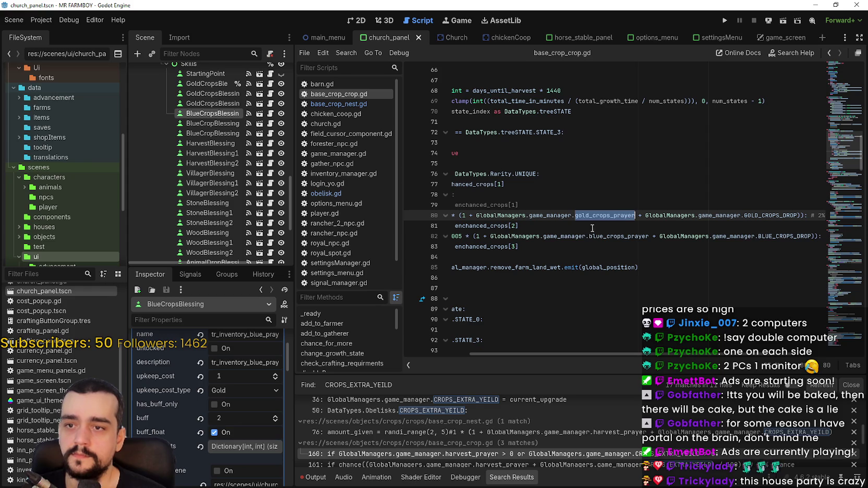
click(215, 101)
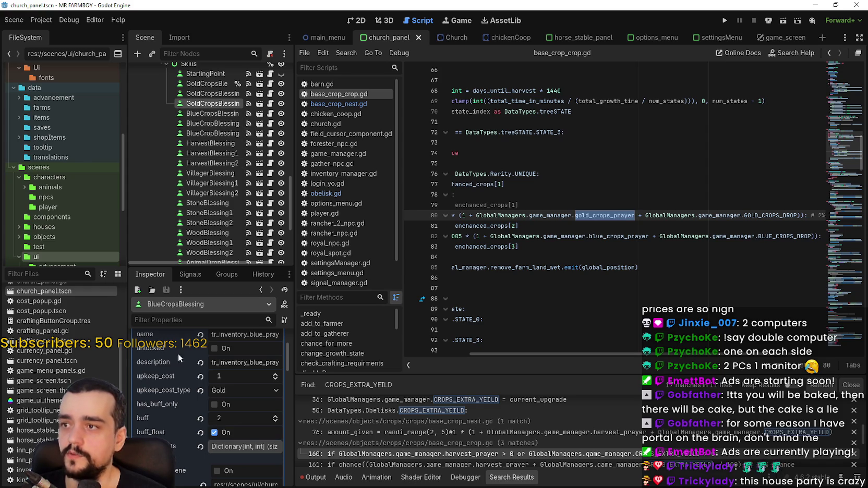
scroll(229, 449, down, 3)
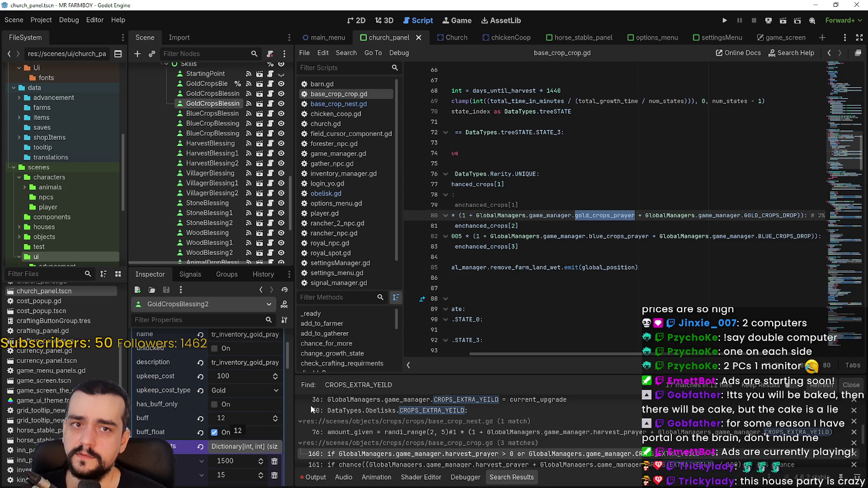
drag(608, 355, 582, 357)
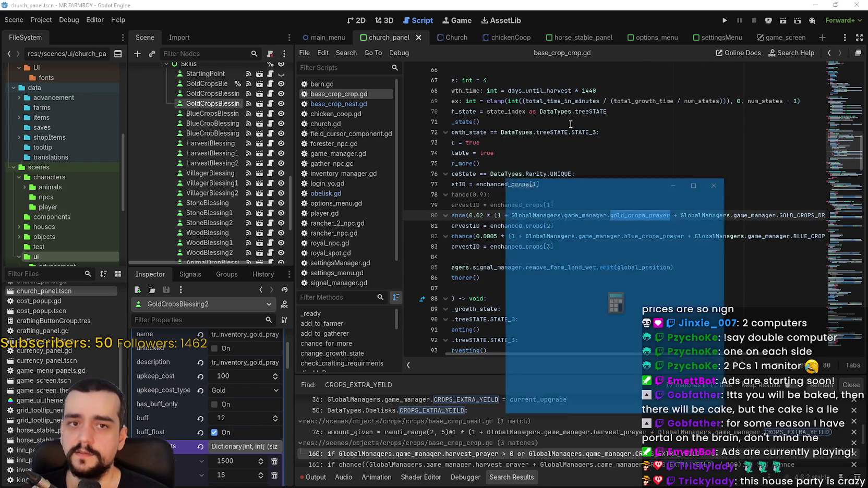
mouse_move(594, 182)
mouse_down()
mouse_move(284, 125)
mouse_move(211, 97)
mouse_up()
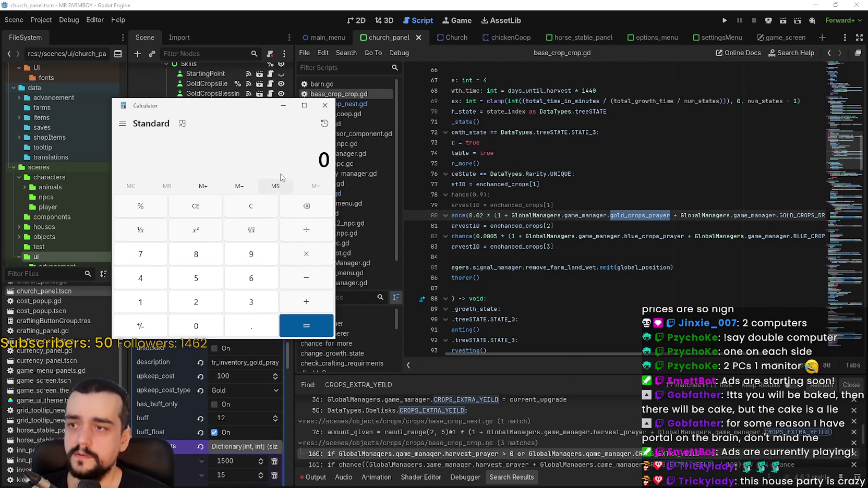
- Try 0.02 + 6 in Calculator, then clear the result
text(0.02)
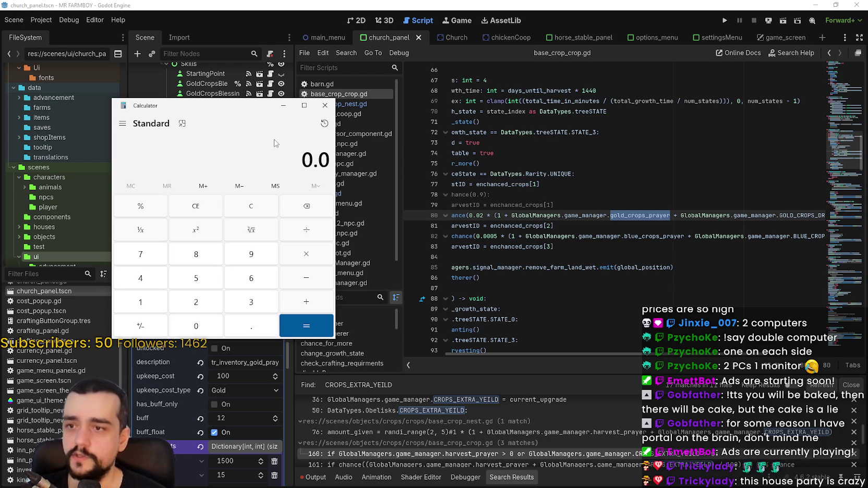
click(318, 302)
text(6)
click(321, 324)
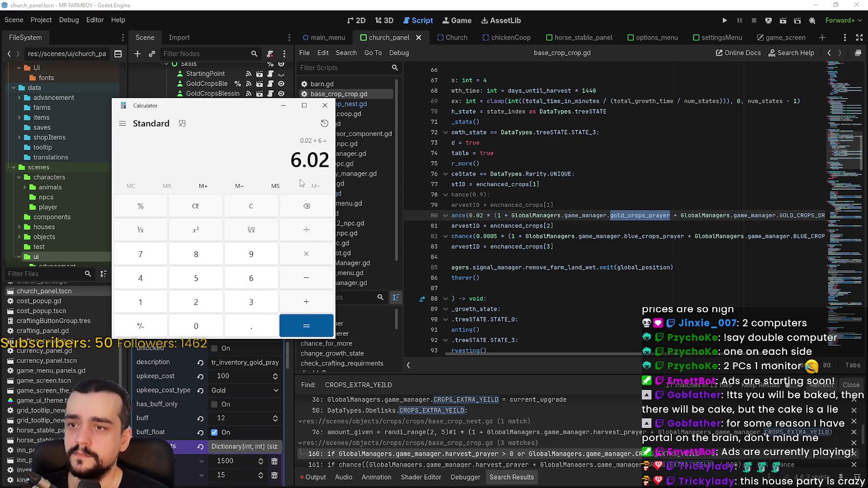
key(Escape)
- Multiply the 0.02 gold crop drop chance by 6 to get 0.12
text(0.)
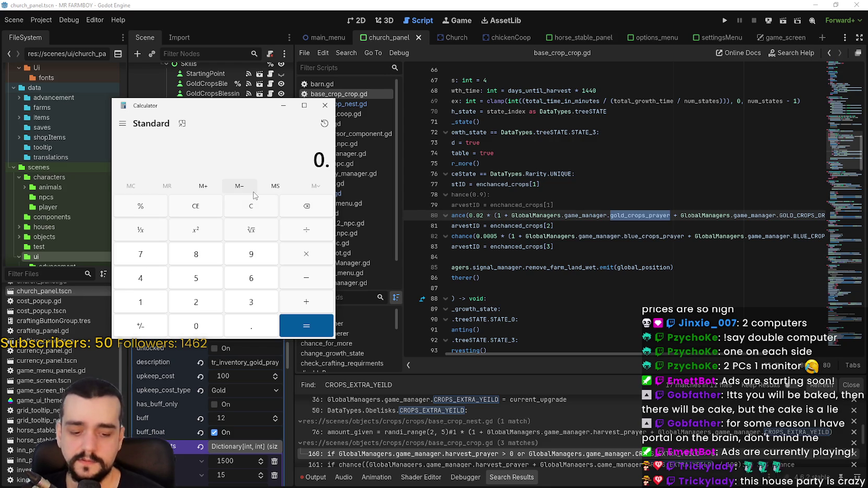
text(06)
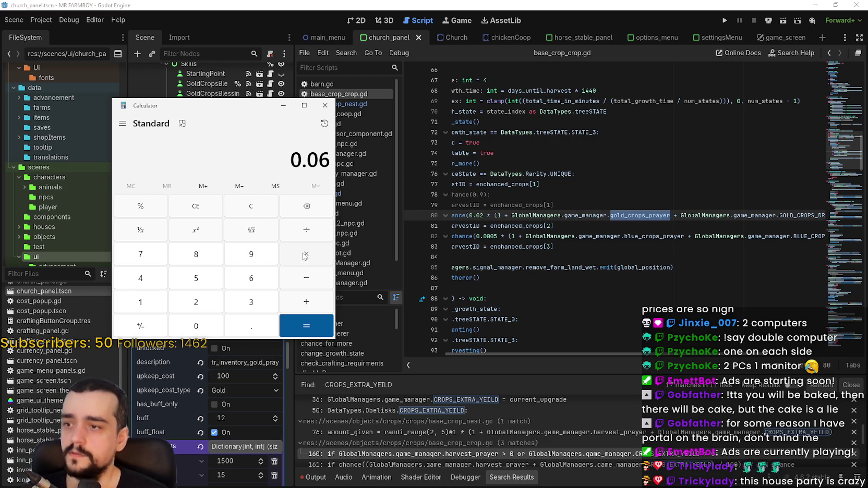
click(252, 206)
text(0.02)
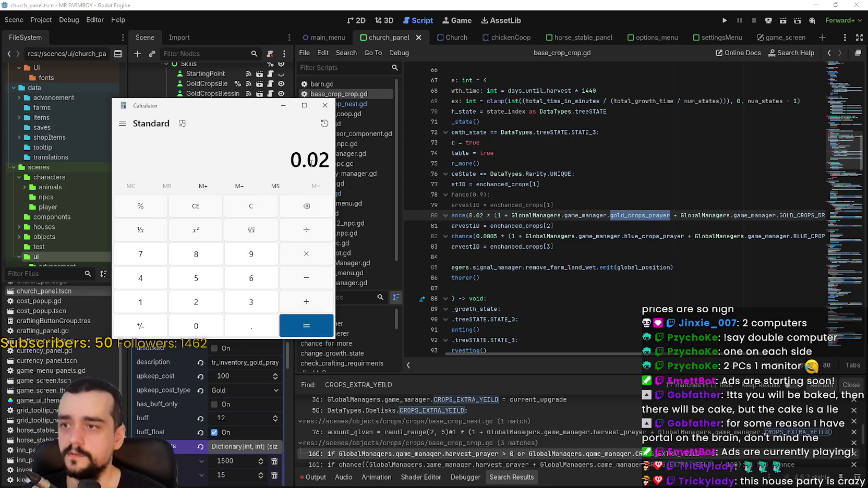
click(305, 251)
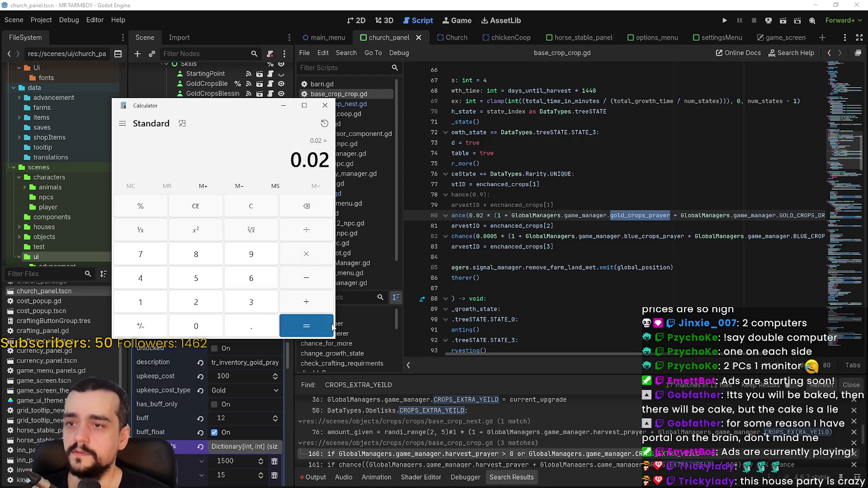
text(6)
click(306, 325)
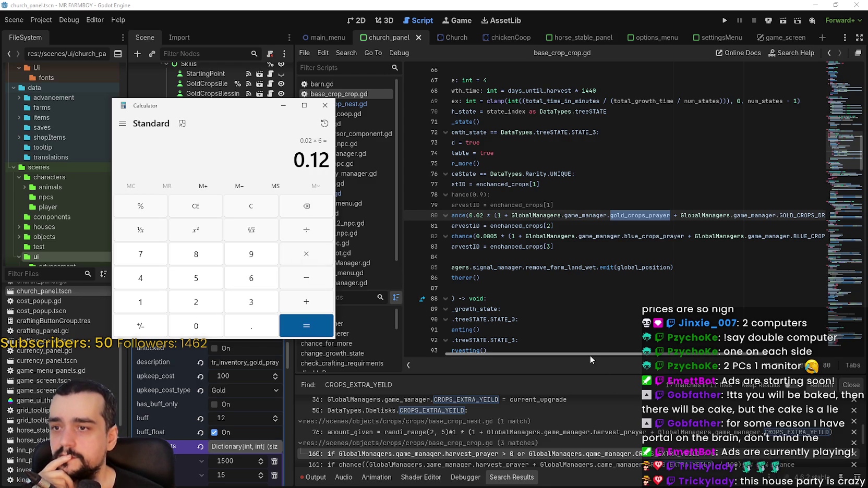
- Inspect the first GoldCropsBlessing node (upkeep 1, buff 4) and select the 0.0005 blue chance on line 82
mouse_move(590, 351)
mouse_down()
mouse_move(626, 350)
mouse_move(617, 350)
mouse_up()
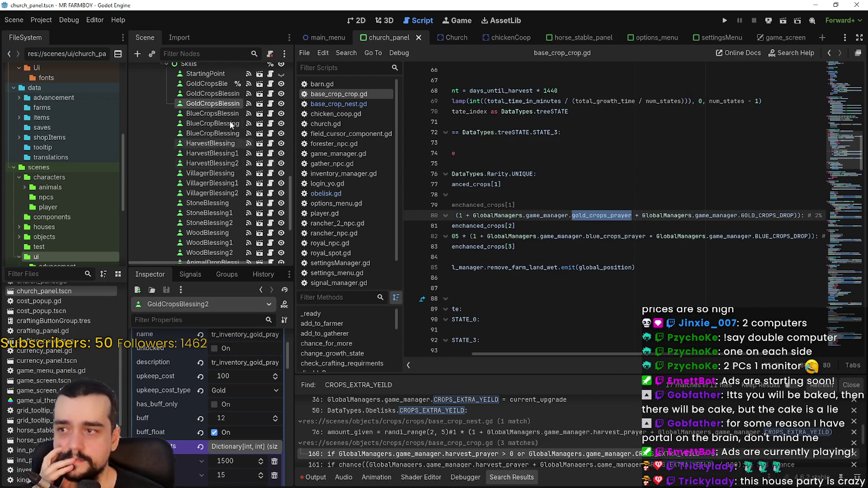
click(200, 83)
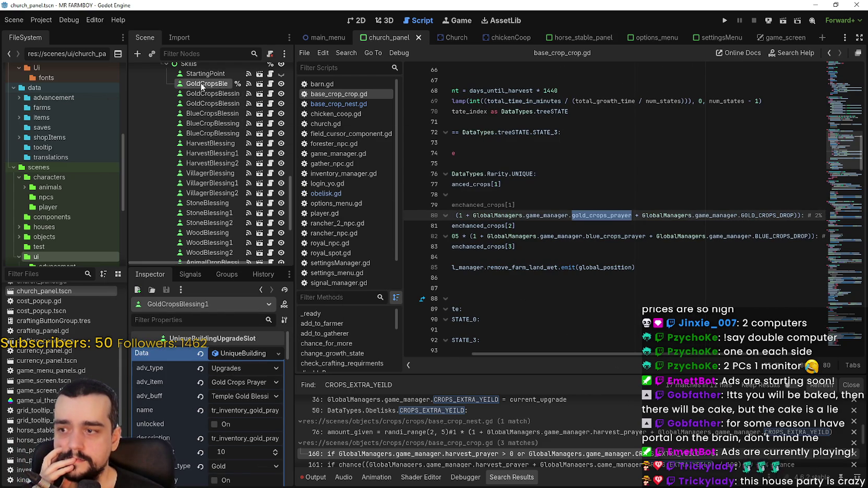
scroll(198, 399, down, 3)
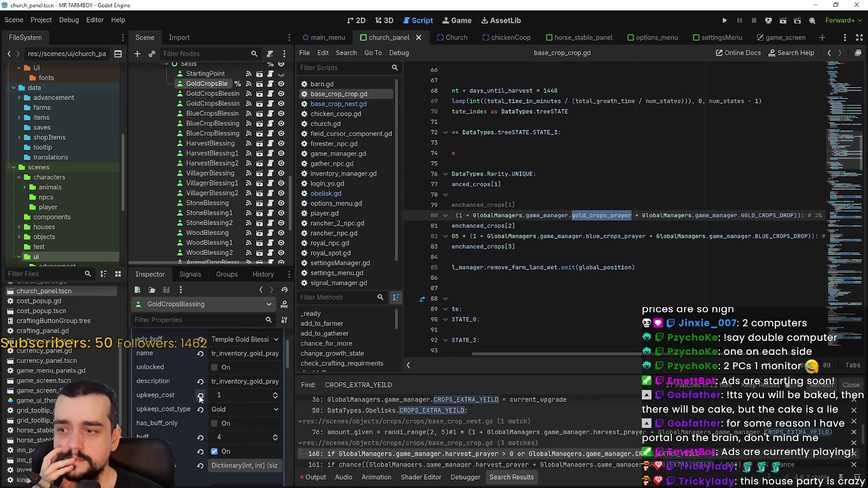
drag(733, 354, 775, 354)
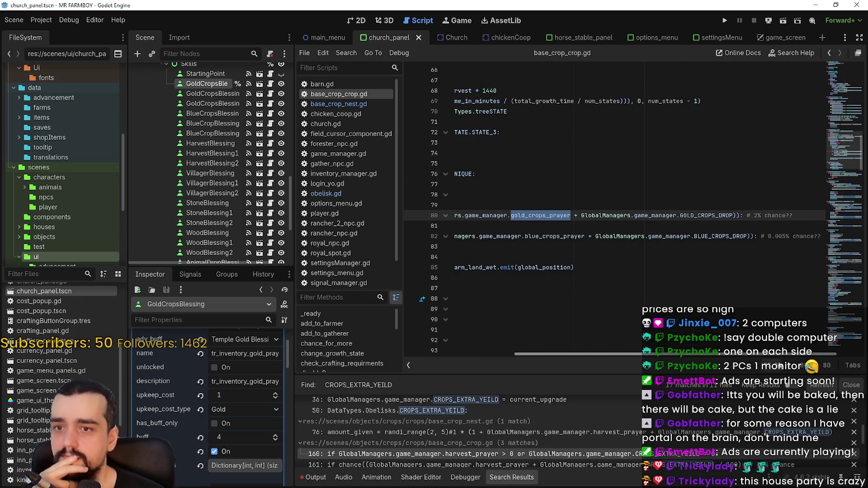
mouse_move(763, 354)
mouse_down()
mouse_move(652, 356)
mouse_move(773, 364)
mouse_up()
scroll(773, 363, right, 3)
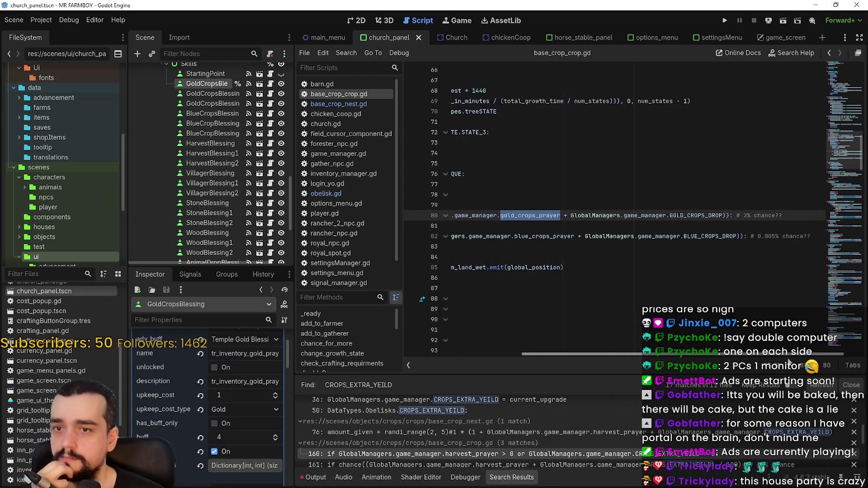
scroll(769, 360, left, 5)
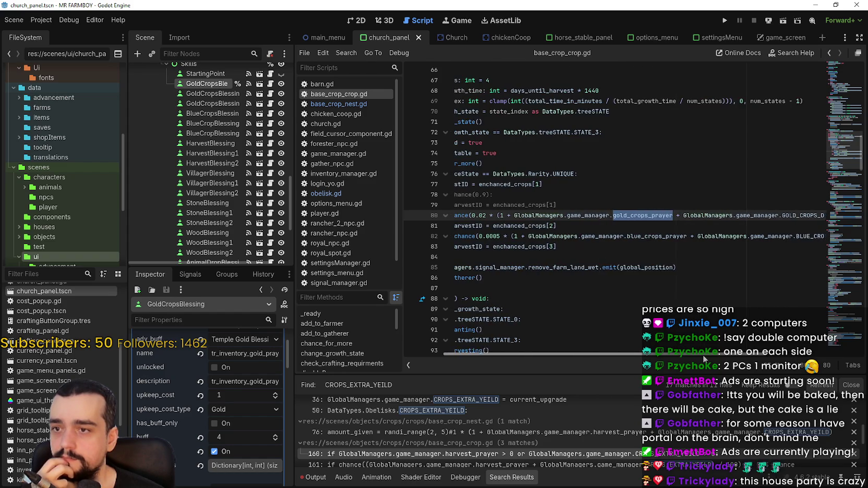
drag(505, 235, 490, 236)
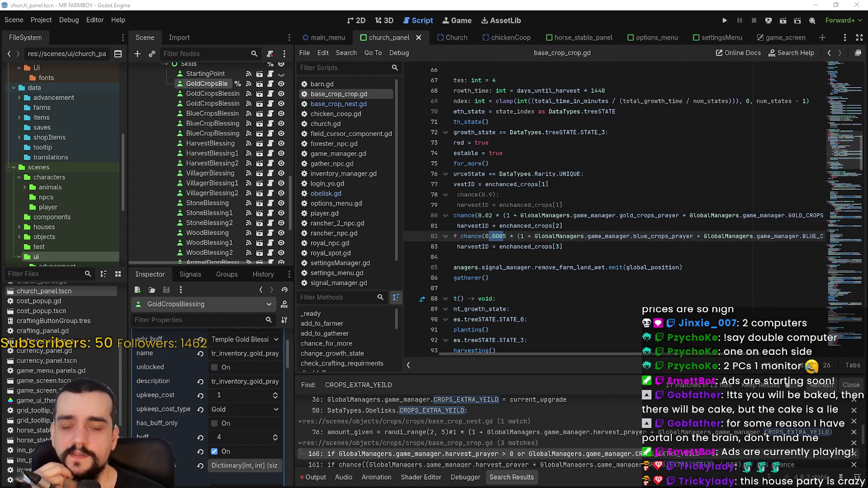